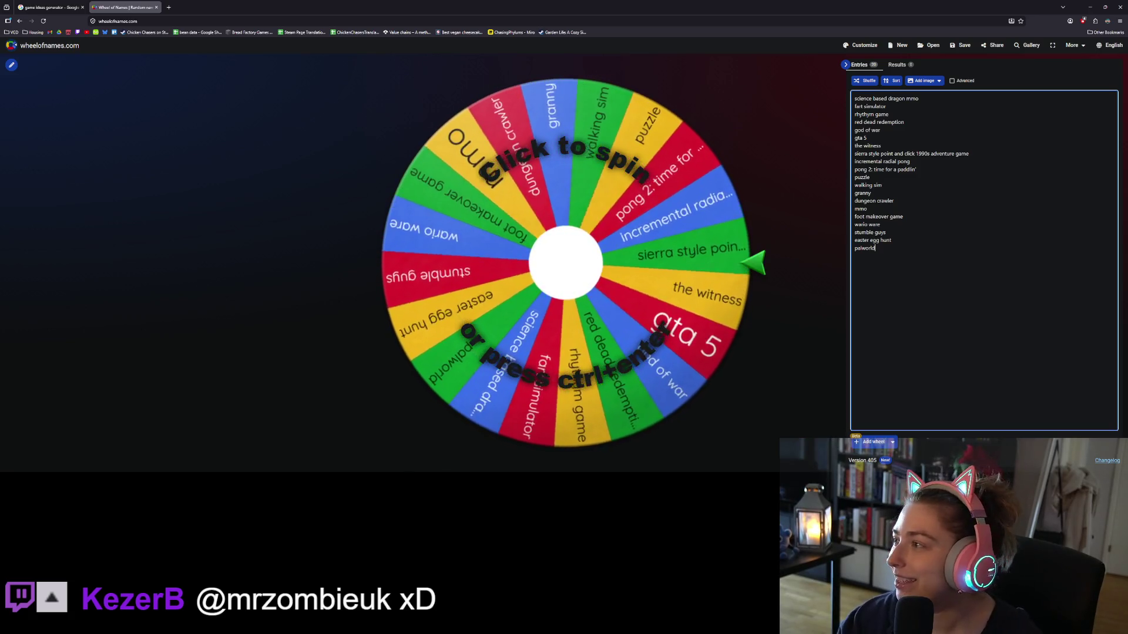
# - Add 'mario 1' and 'snake' as new lines after palworld in the Entries list
pyautogui.press('Return')
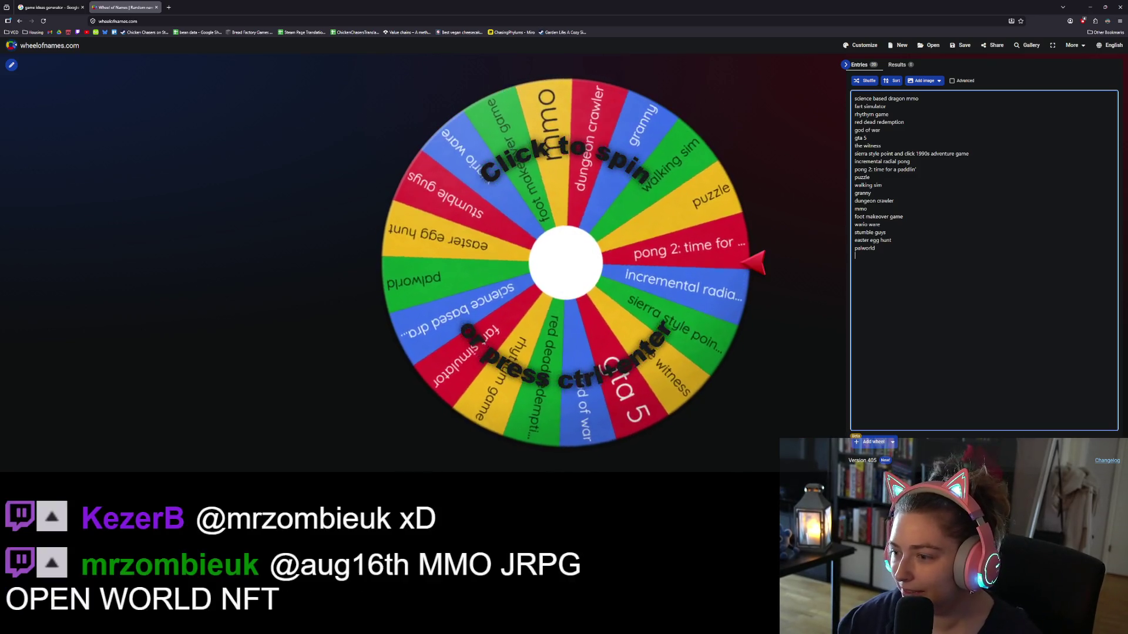
pyautogui.write('mario ')
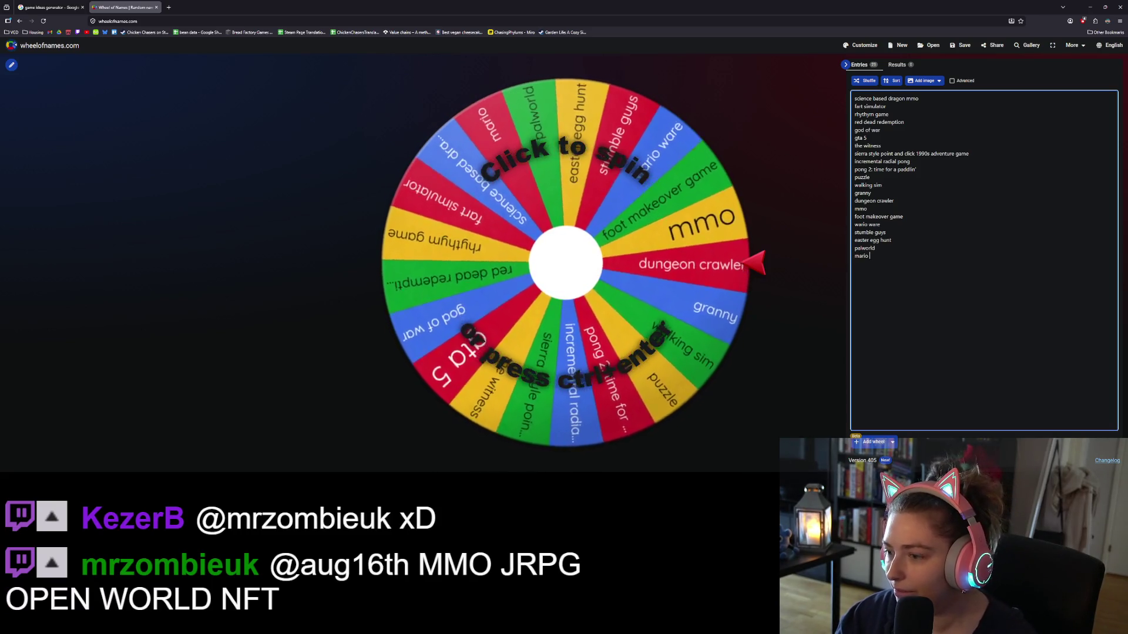
pyautogui.write('1')
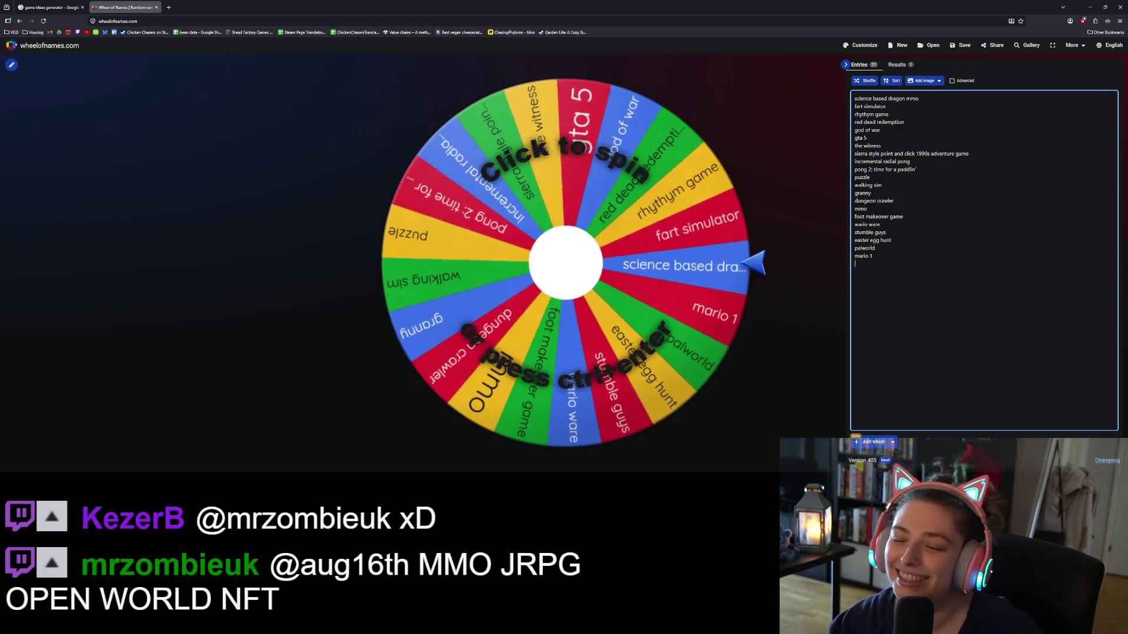
pyautogui.press('Return')
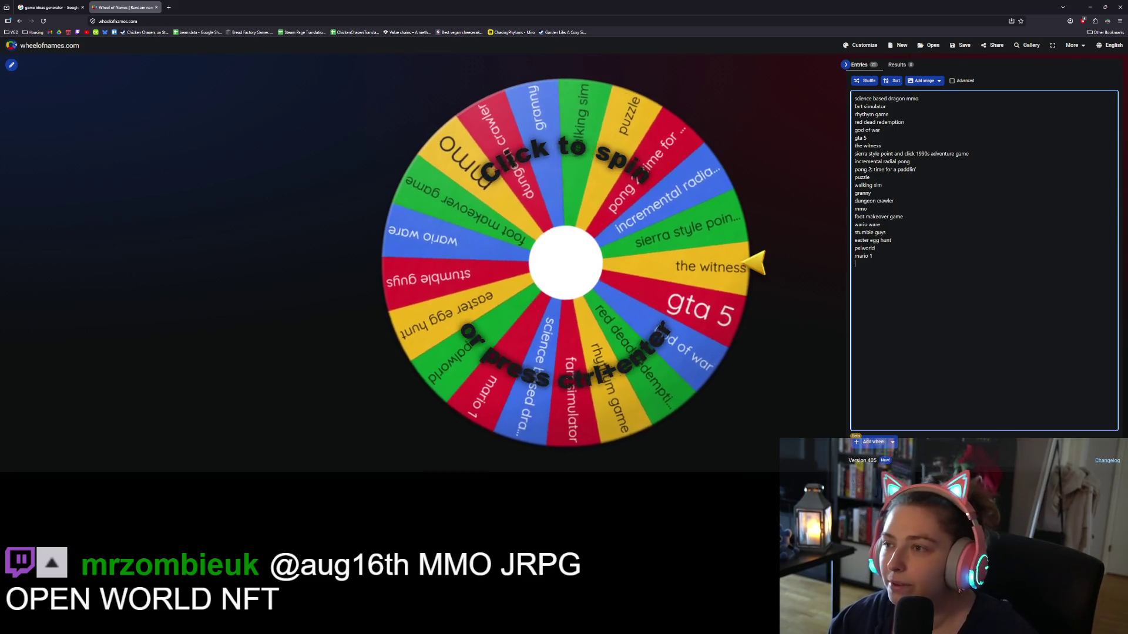
pyautogui.write('snake')
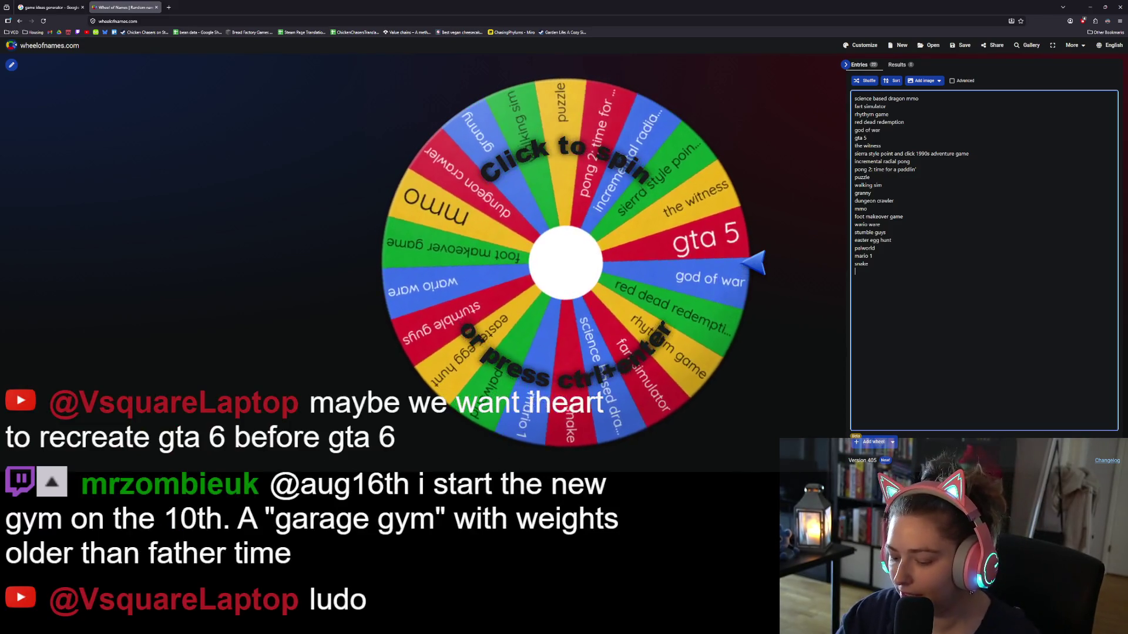
# - Finish the 'ludo' entry and add 'snake and ladder' on a new line below it
pyautogui.write('o')
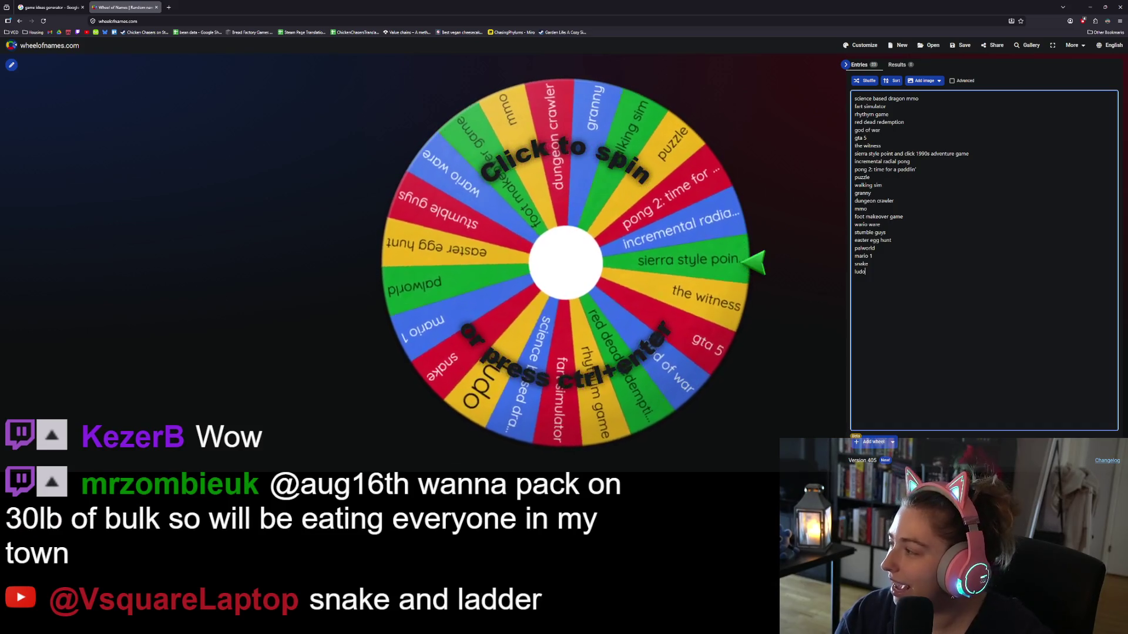
pyautogui.press('Return')
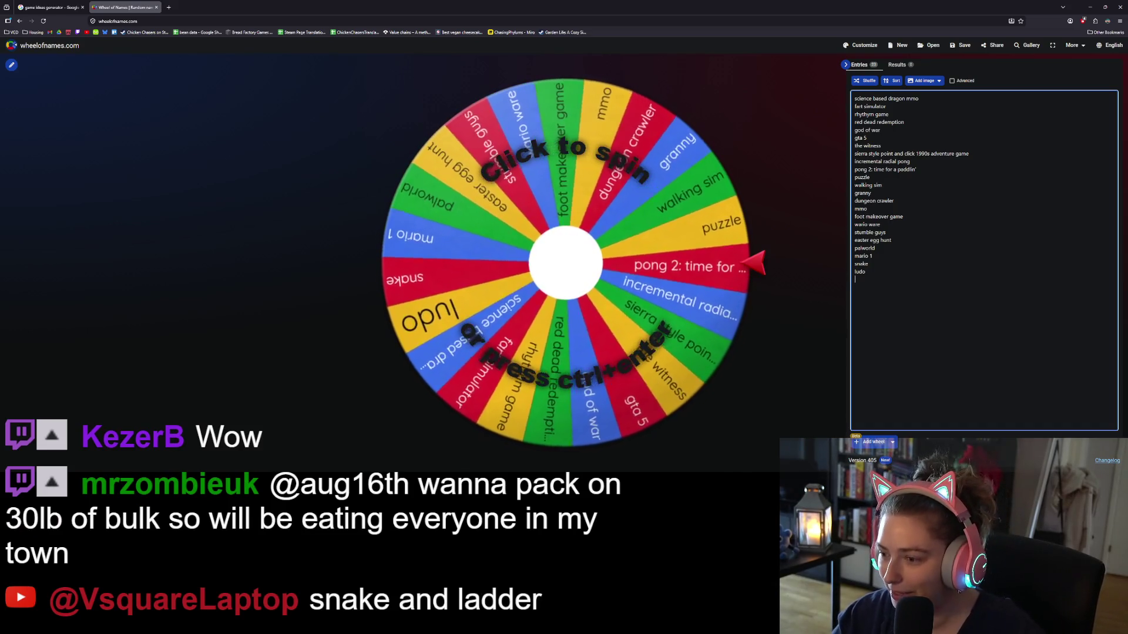
pyautogui.write('snake and lad')
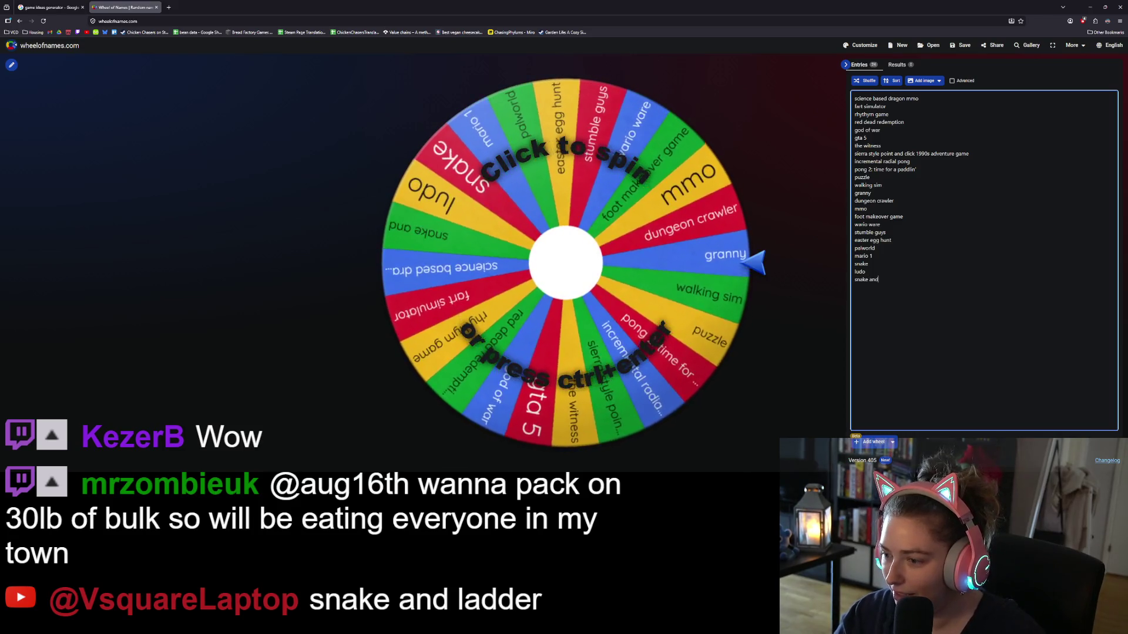
pyautogui.write('der')
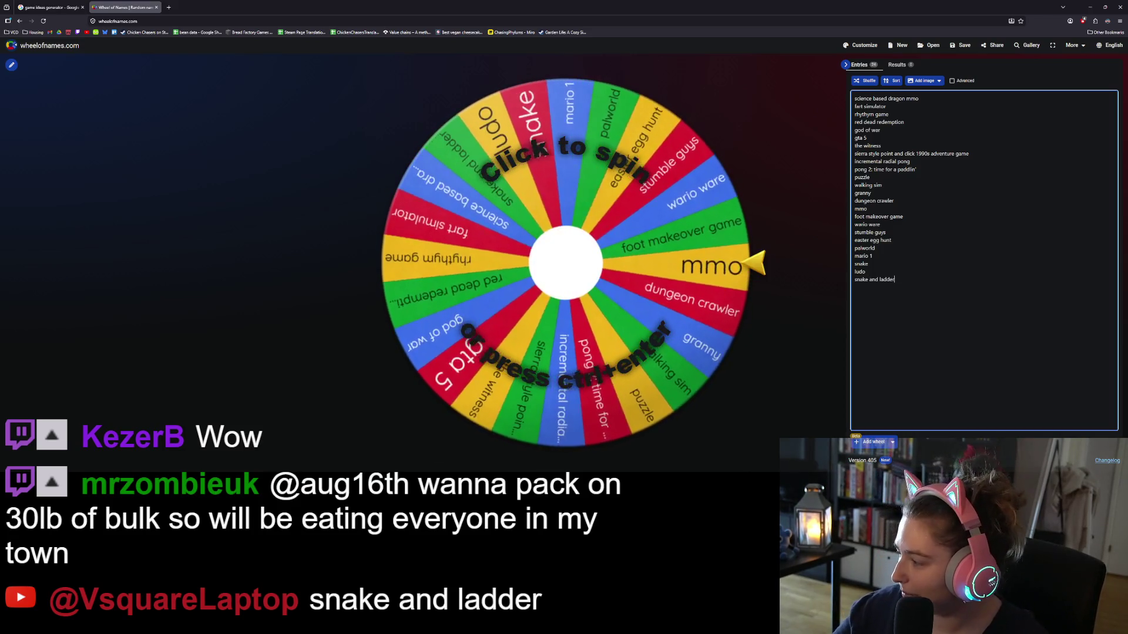
pyautogui.hotkey('alt', 'Tab')
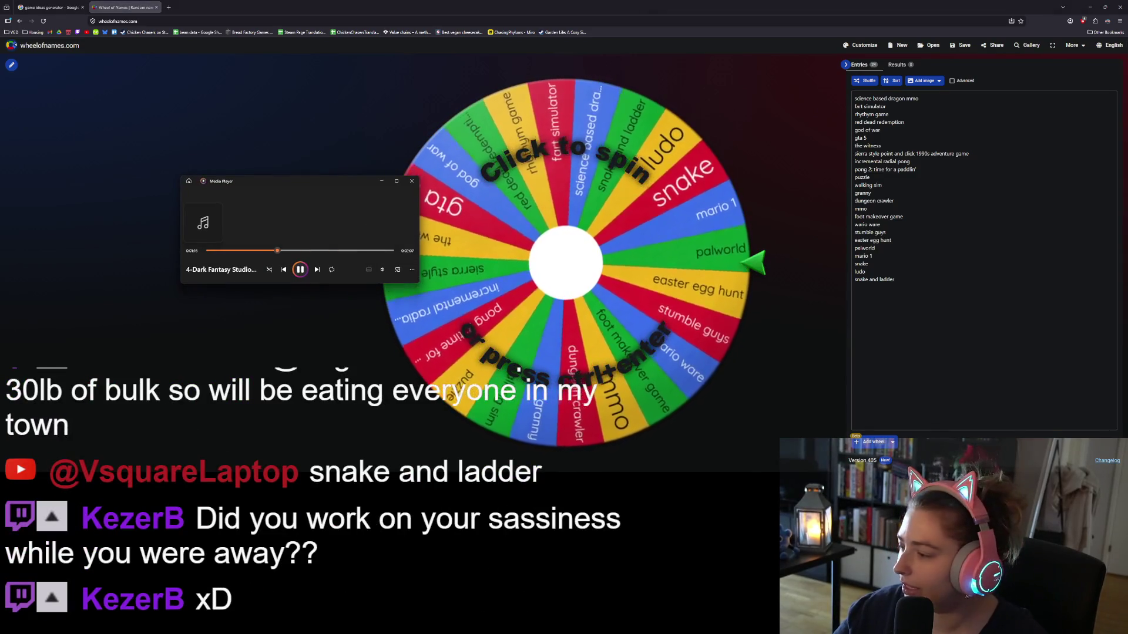
pyautogui.hotkey('alt', 'Tab')
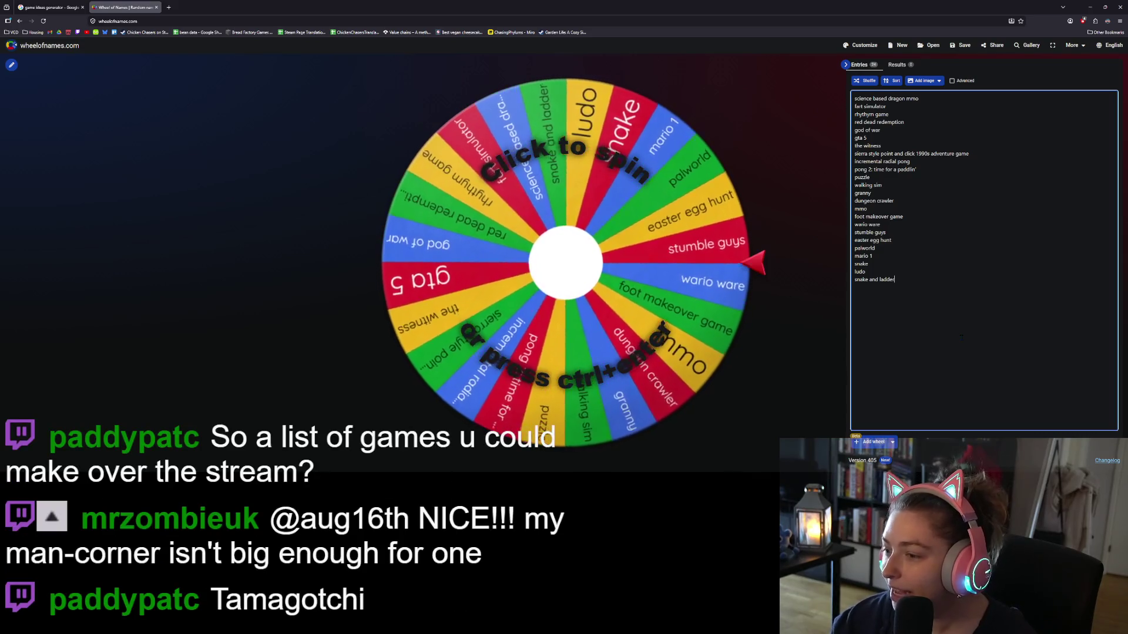
# - Add 'tamagotchi', 'shmup', 'house cleaning sim' and 'flappy bird' as entries, dropping the unfinished 'crime sce'
pyautogui.press('Return')
pyautogui.write('tamo')
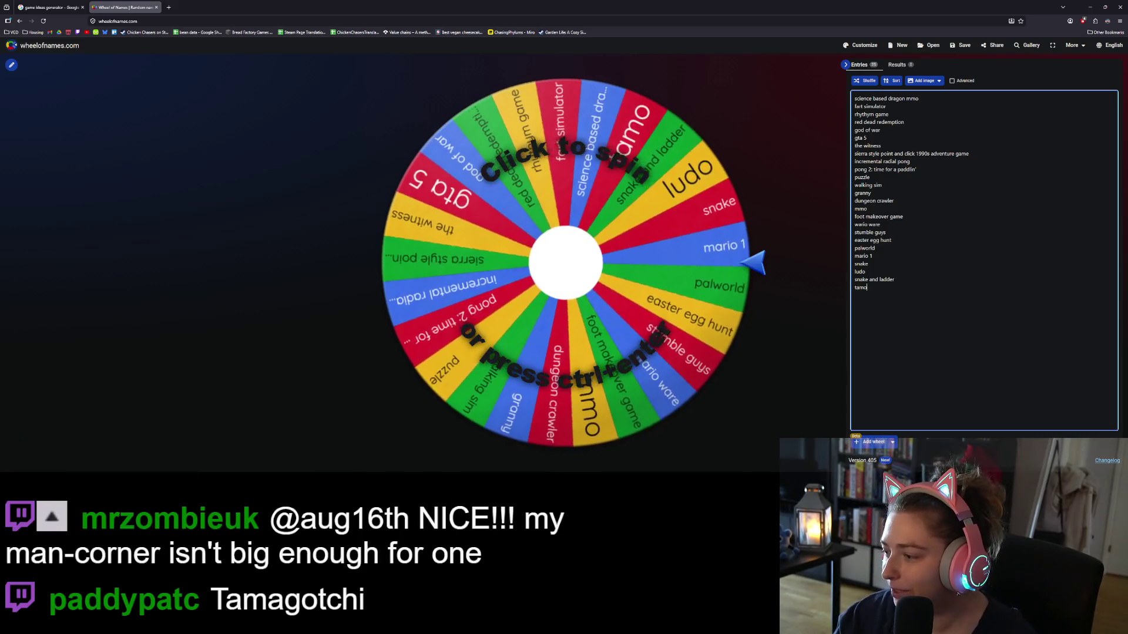
pyautogui.press('BackSpace')
pyautogui.write('agot')
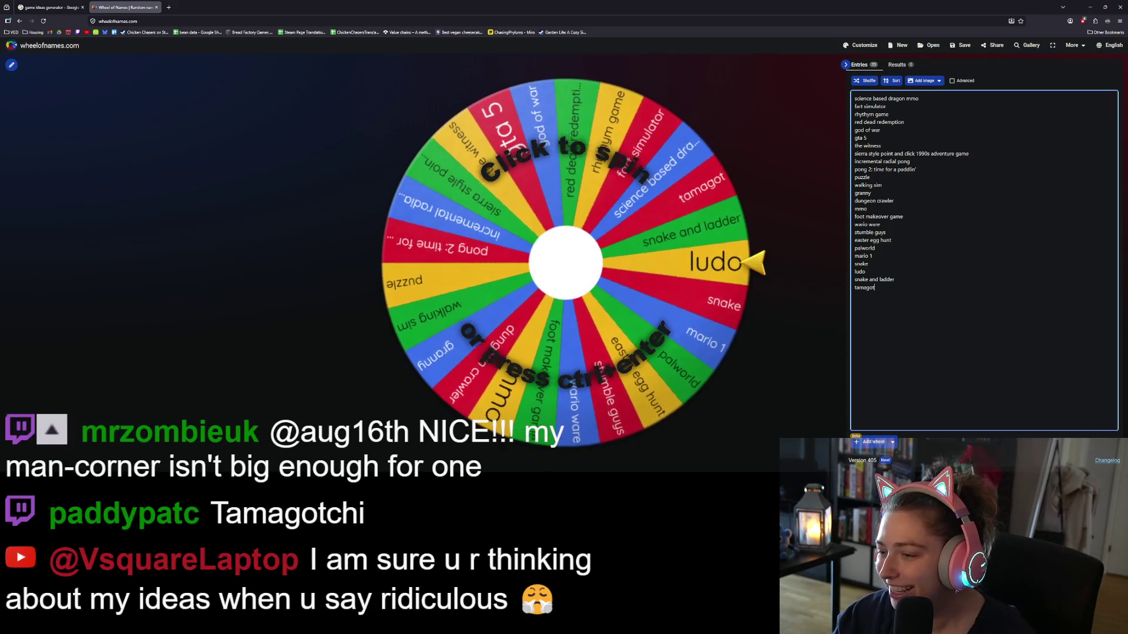
pyautogui.write('chi')
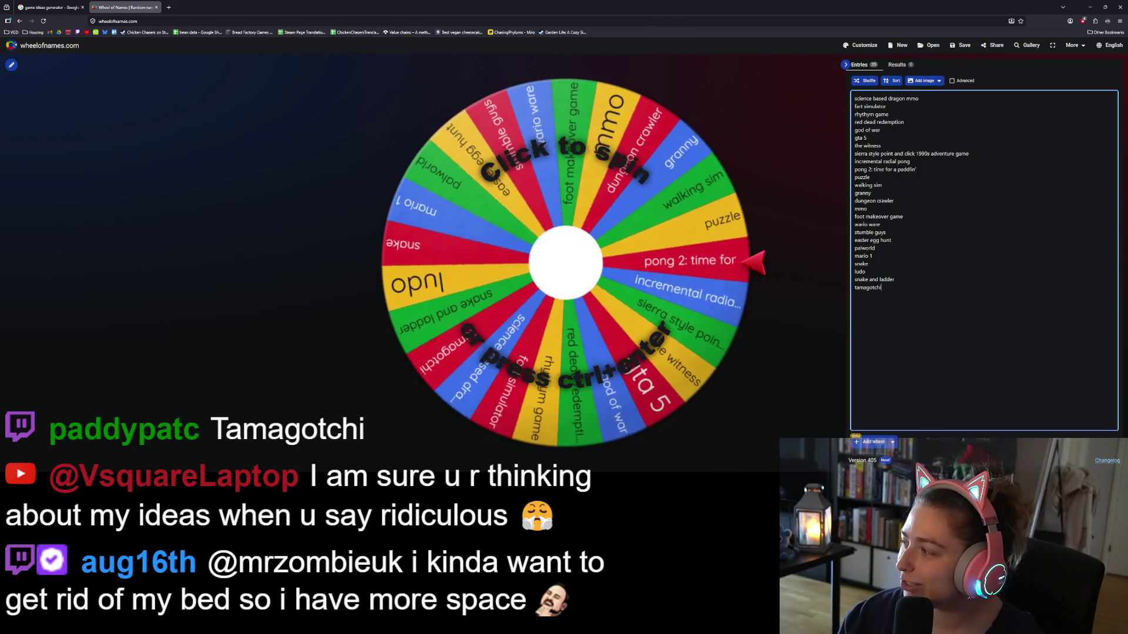
pyautogui.press('Return')
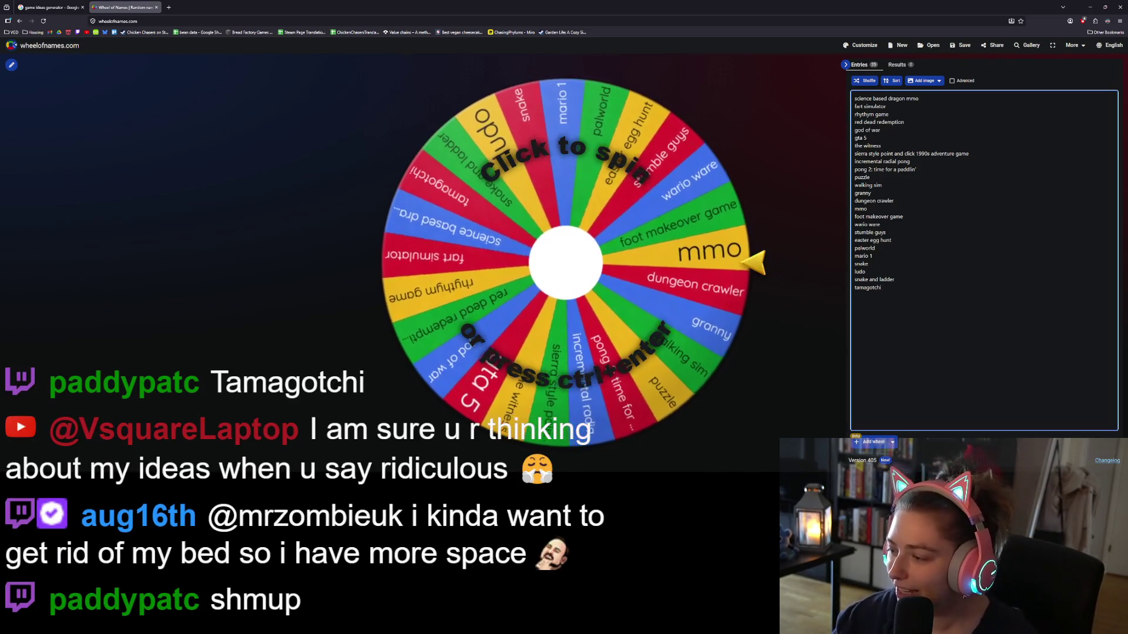
pyautogui.write('shmup')
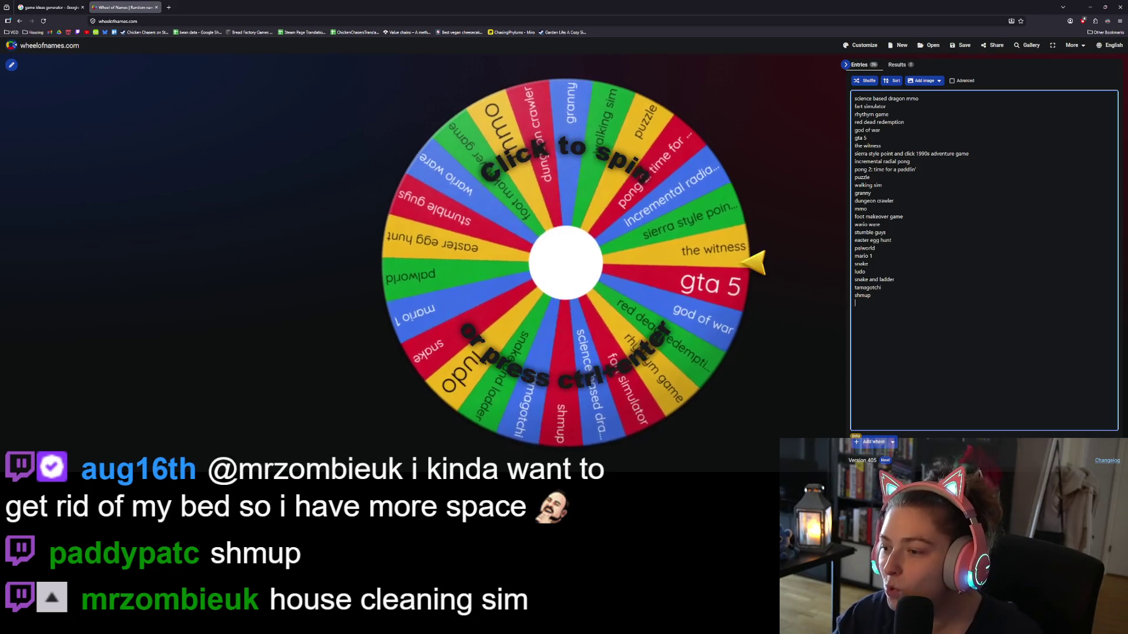
pyautogui.write('ouse clea')
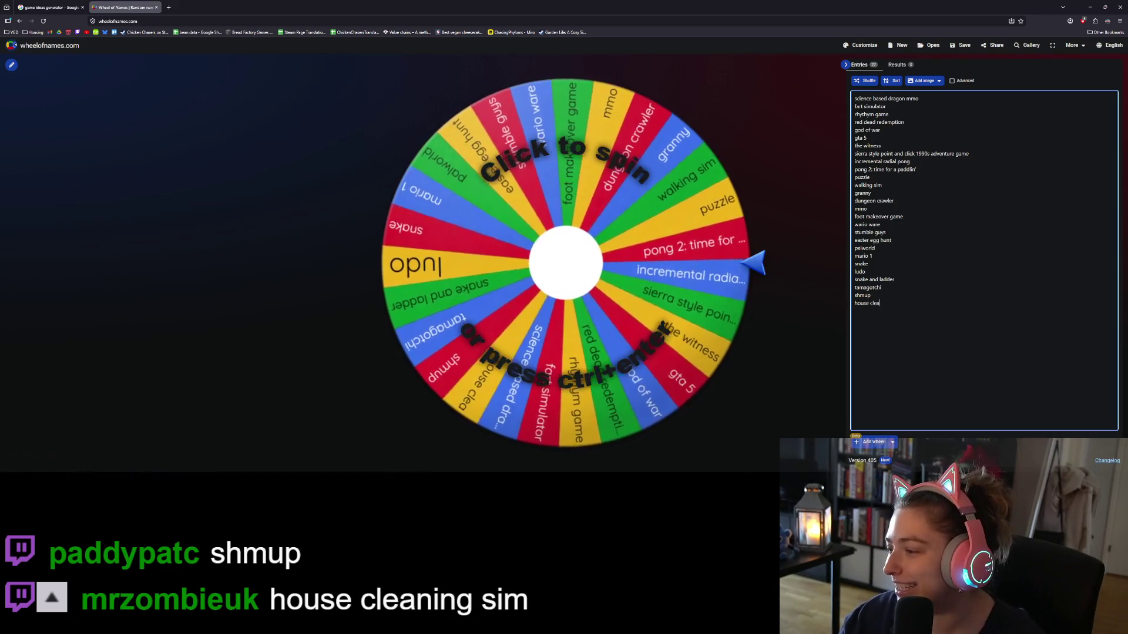
pyautogui.write('ning sim')
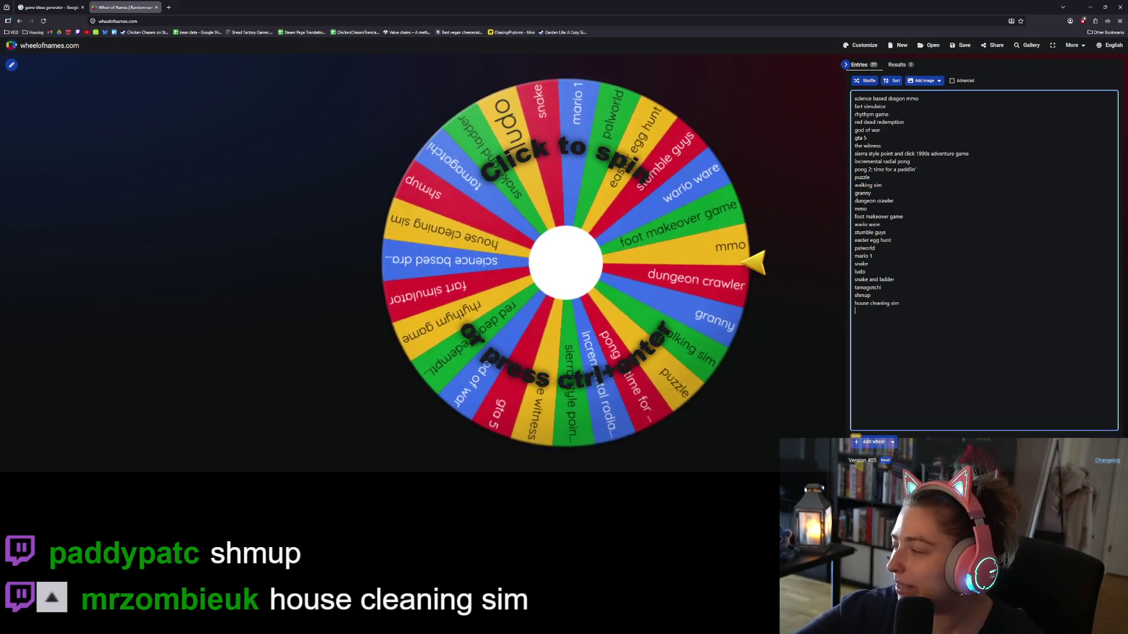
pyautogui.press('Return')
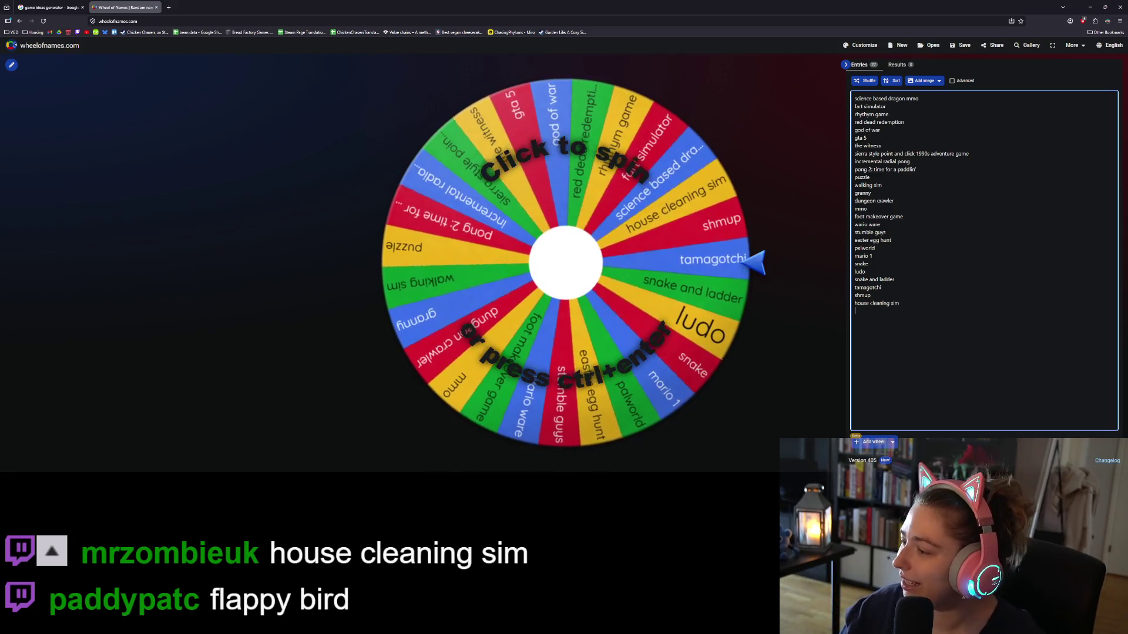
pyautogui.write('flappy bird ')
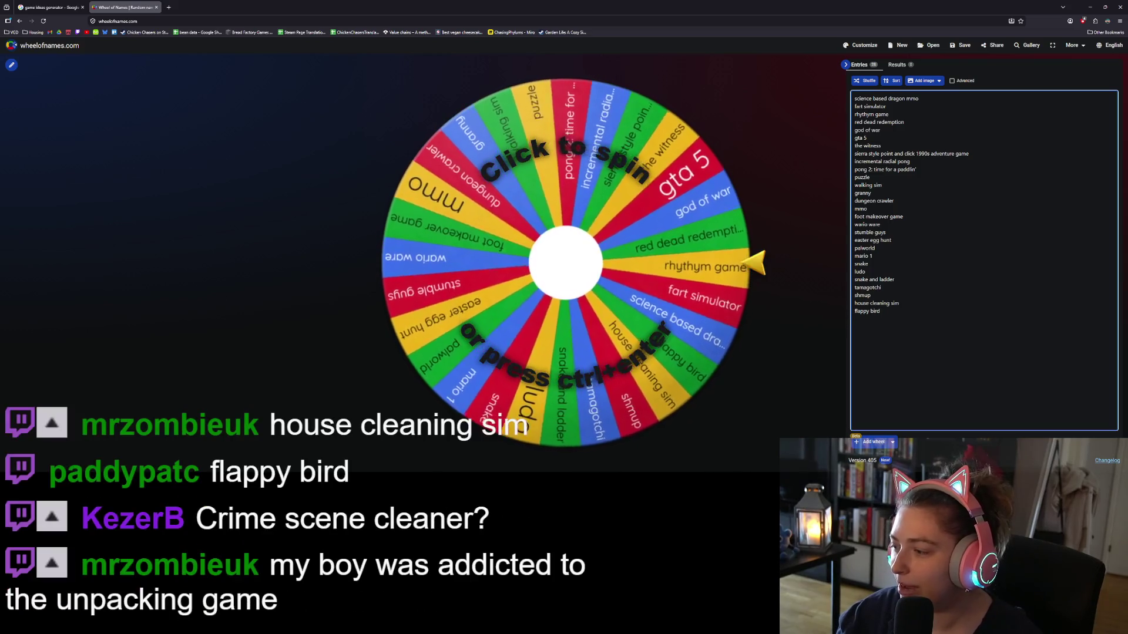
pyautogui.write('crime sce')
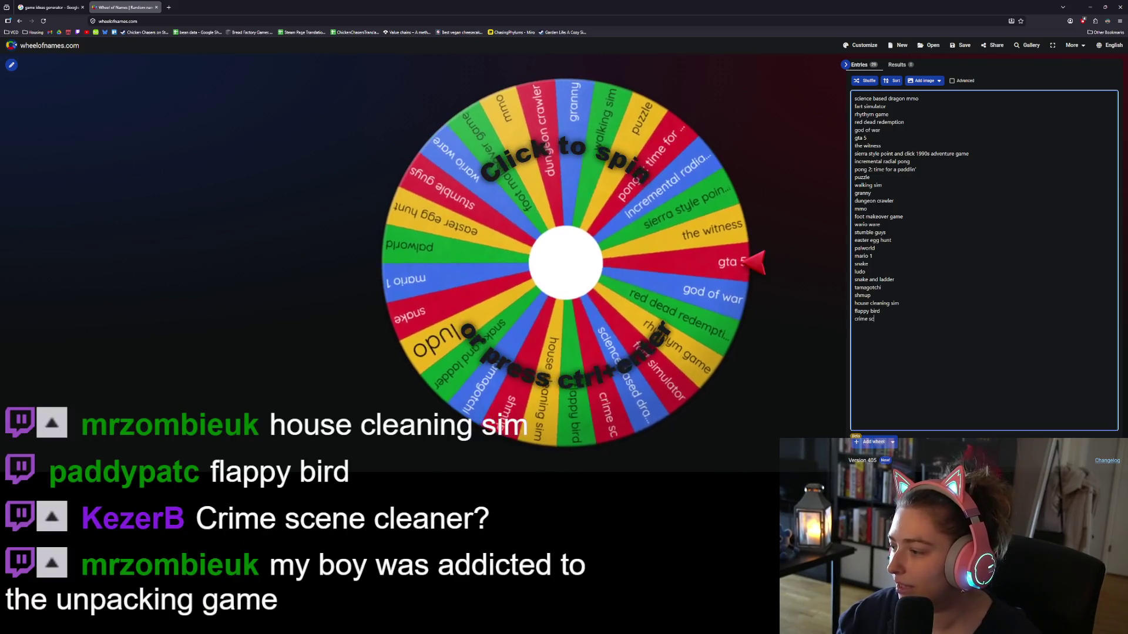
pyautogui.press('BackSpace')
pyautogui.press('BackSpace')
pyautogui.press('BackSpace')
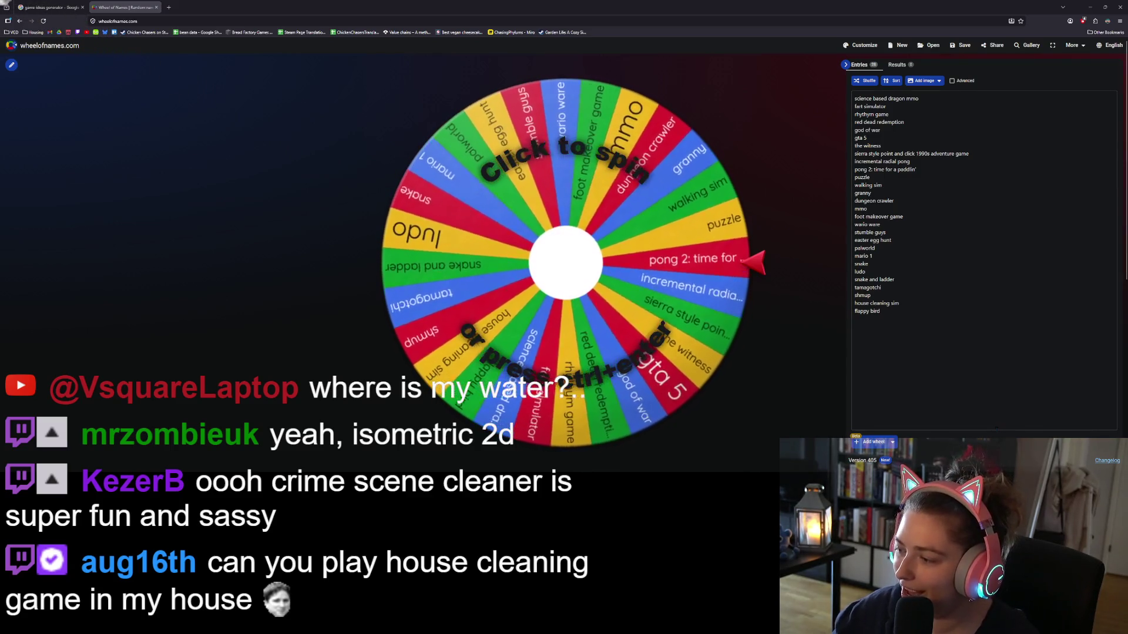
# - Switch back to the browser window showing the Wheel of Names page
pyautogui.hotkey('alt', 'Tab')
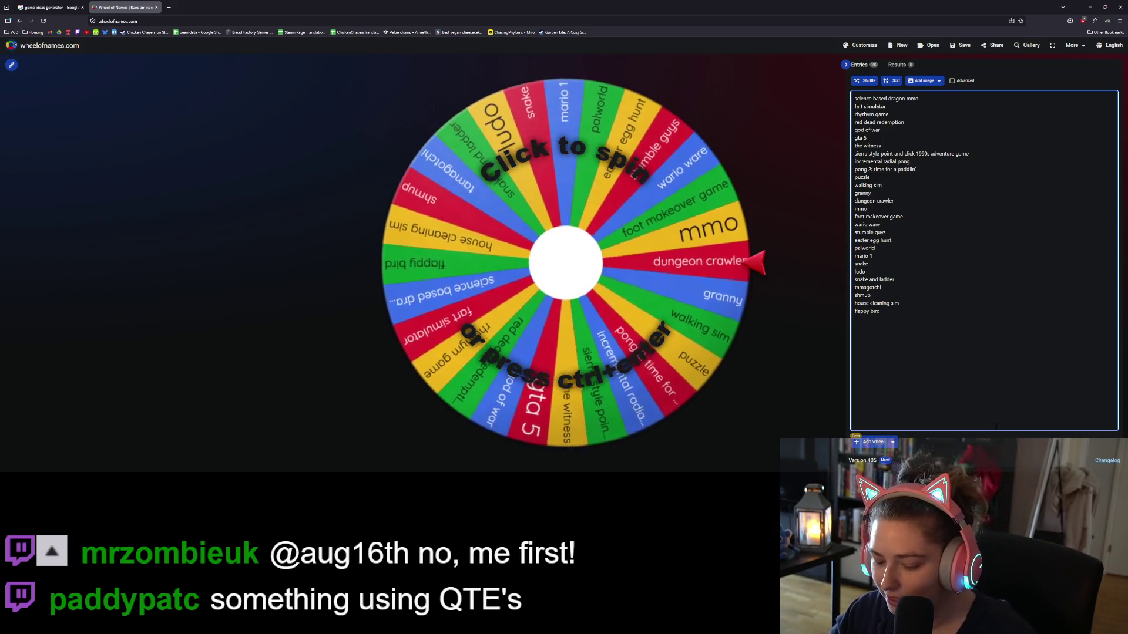
# - Search Google for 'qte' in a new tab, skim the results, then close that tab
pyautogui.click(168, 7)
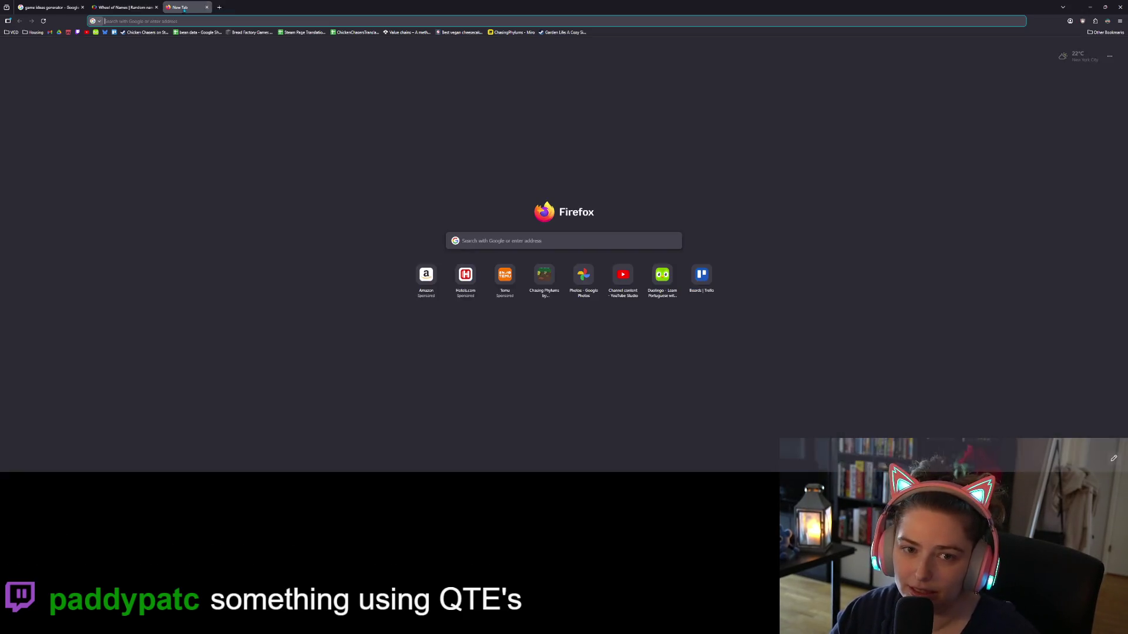
pyautogui.write('qte')
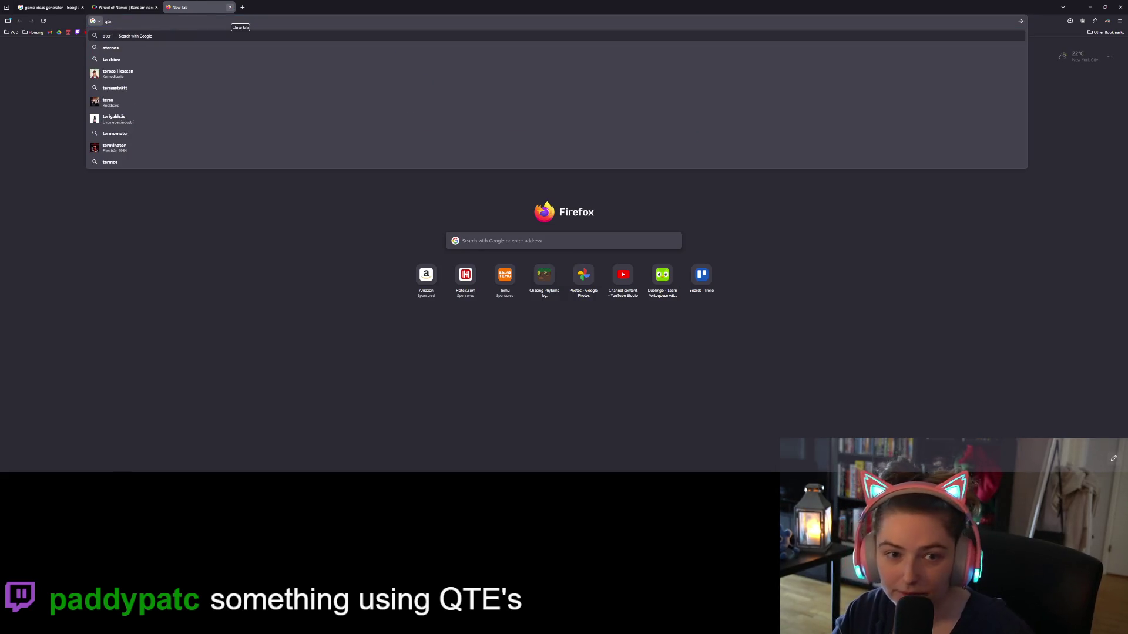
pyautogui.press('Return')
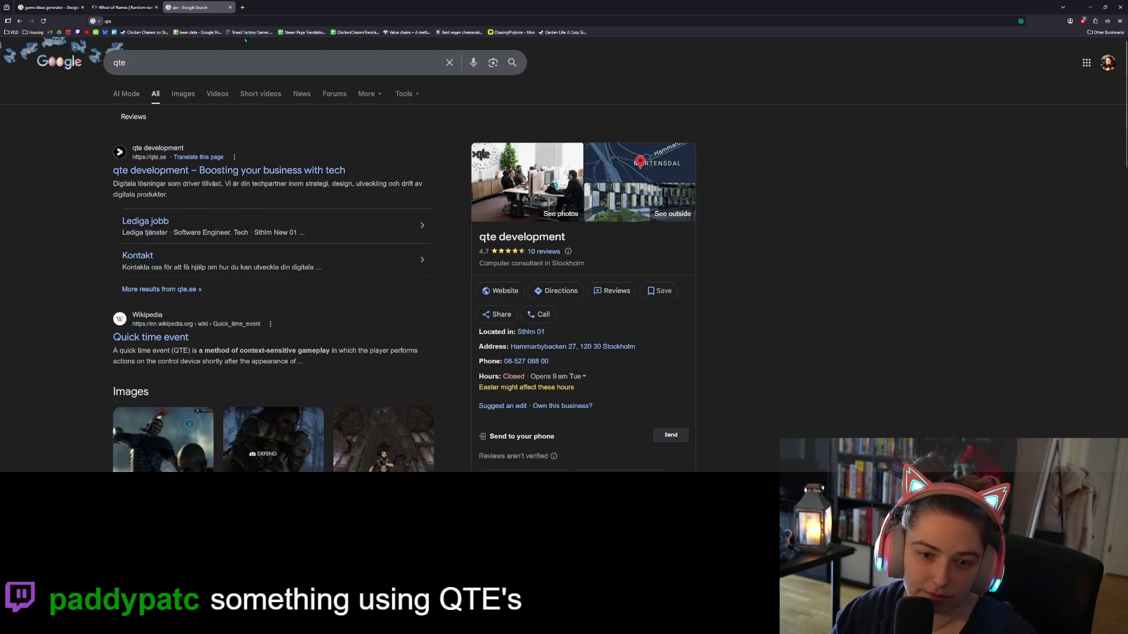
pyautogui.scroll(-2, 240, 67)
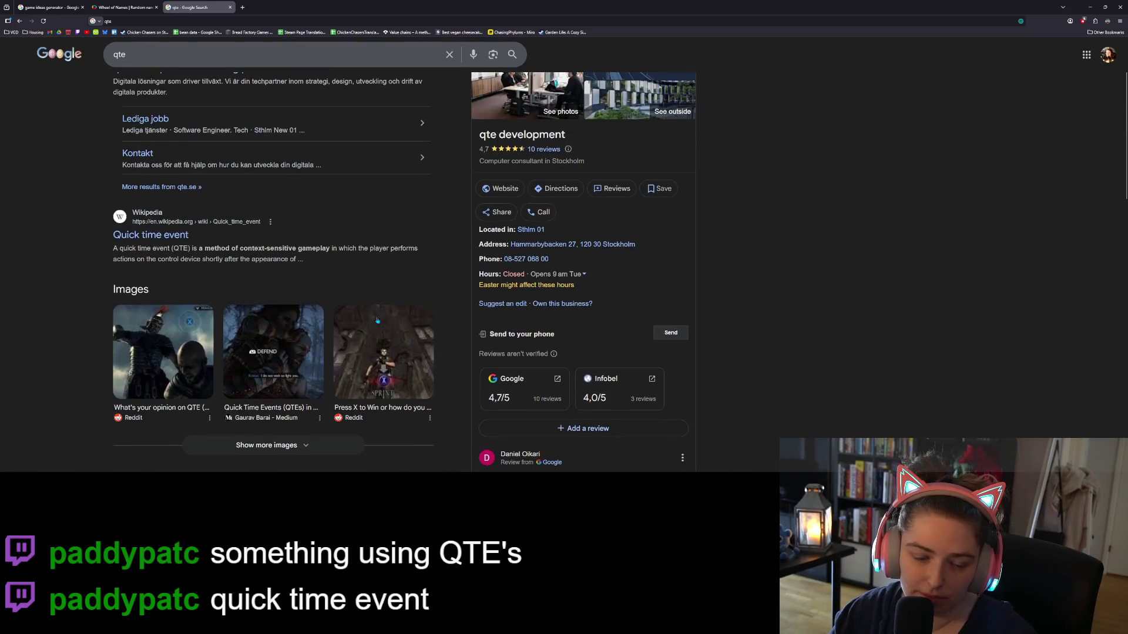
pyautogui.click(230, 7)
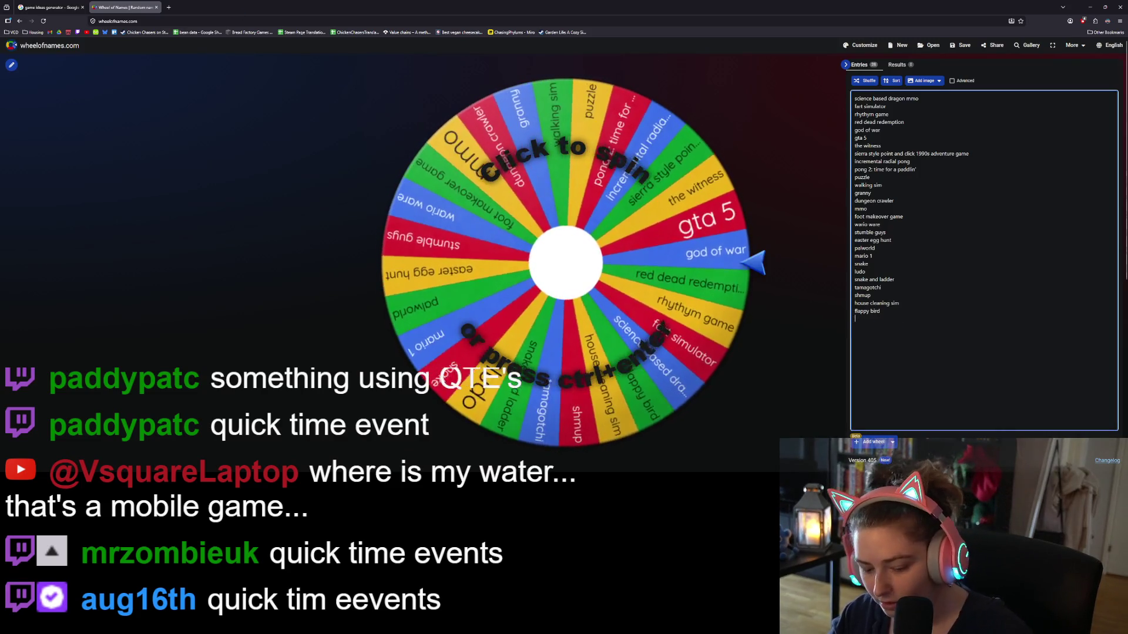
# - Add 'QTE', 'where's my water' and 'last call' as new wheel entries
pyautogui.write('QTE')
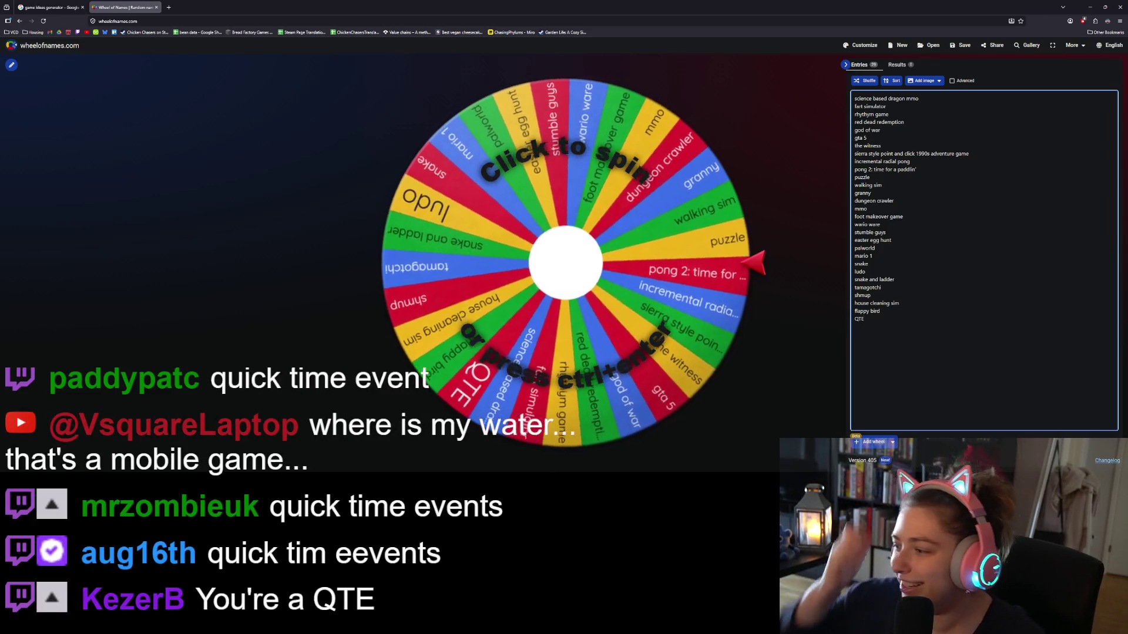
pyautogui.press('Return')
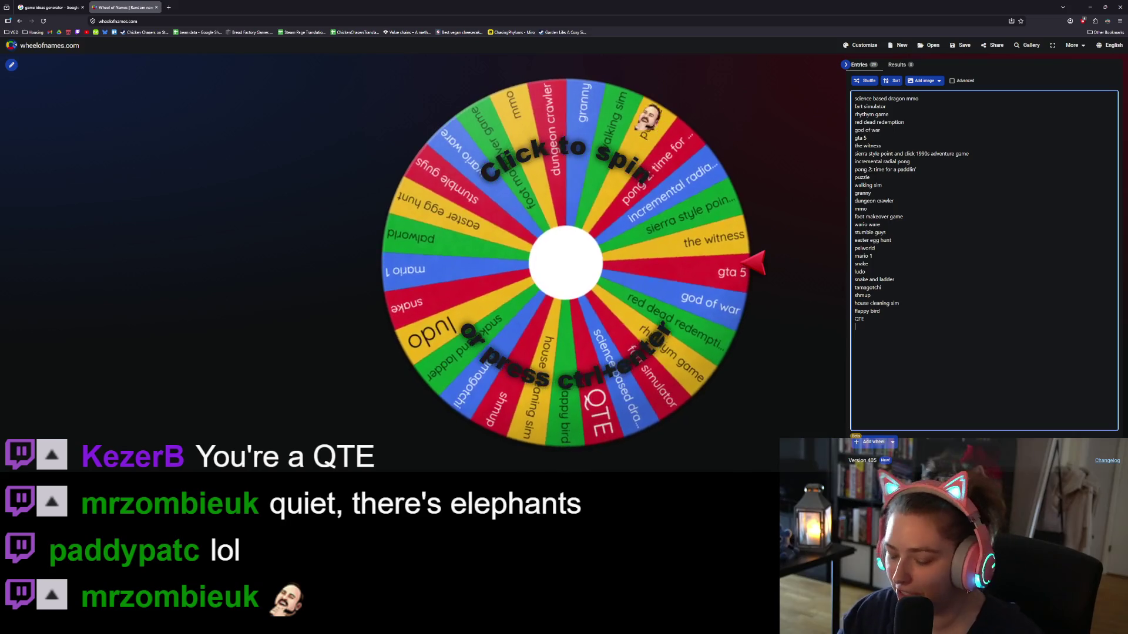
pyautogui.write("where's my water")
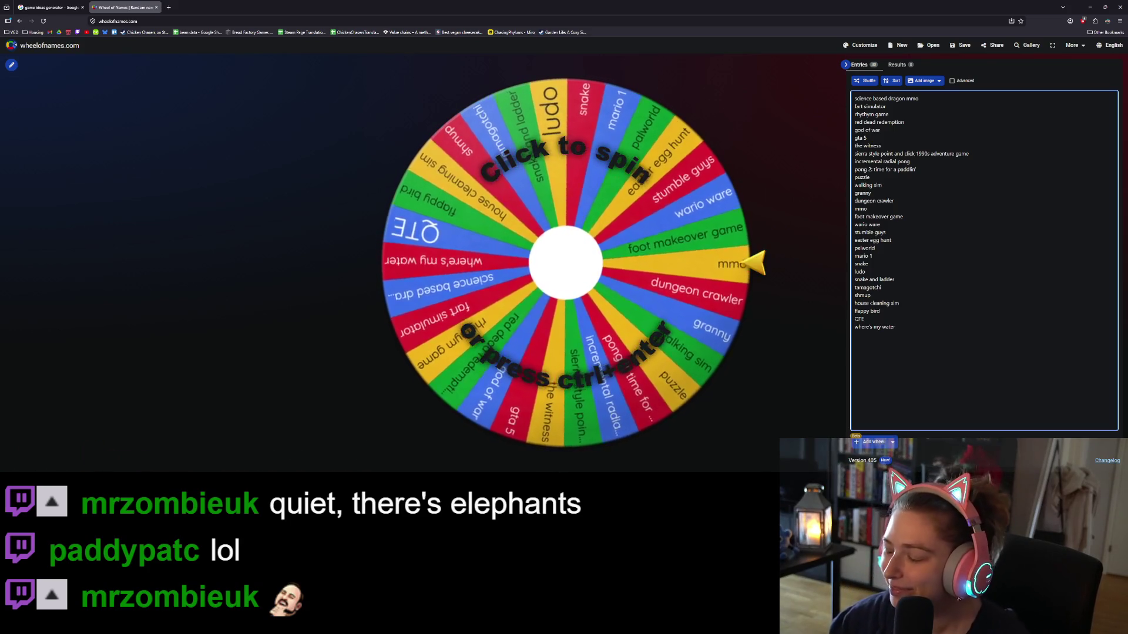
pyautogui.press('Return')
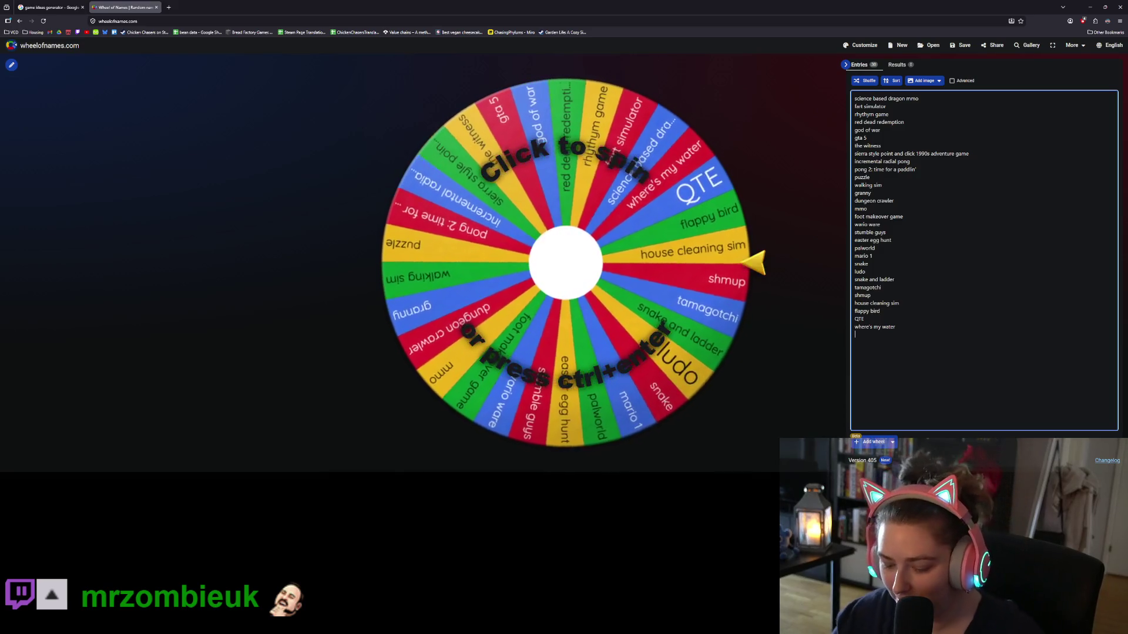
pyautogui.write('I')
pyautogui.write('st call')
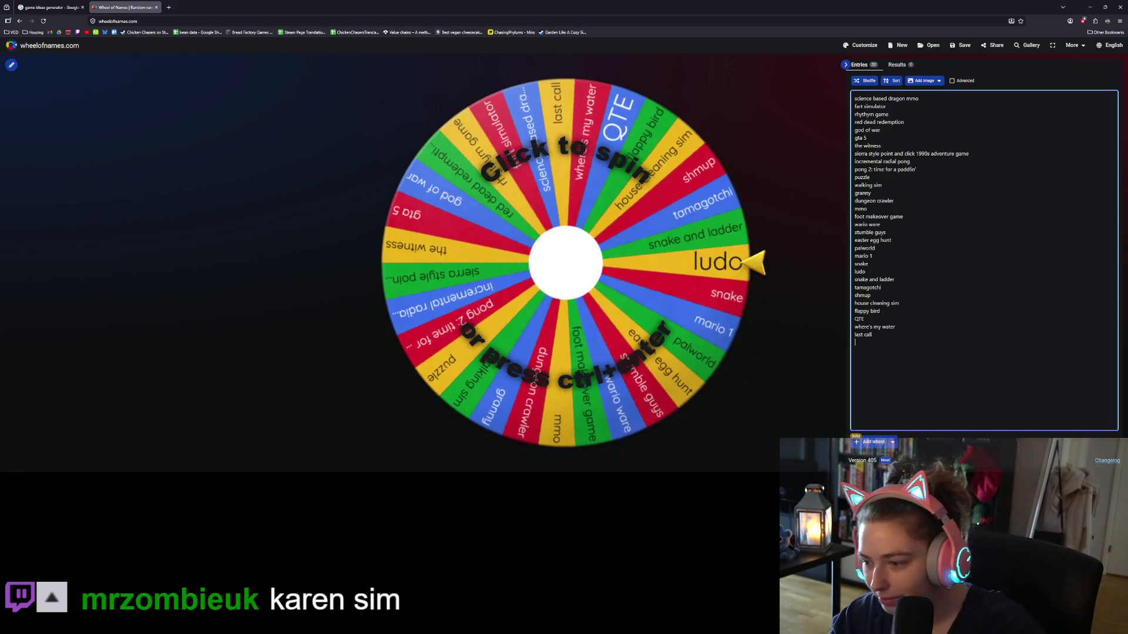
# - Add 'karen sim' and 'pokemon OG like', then spin the wheel, landing on 'easter egg hunt'
pyautogui.press('Return')
pyautogui.write('karen sim')
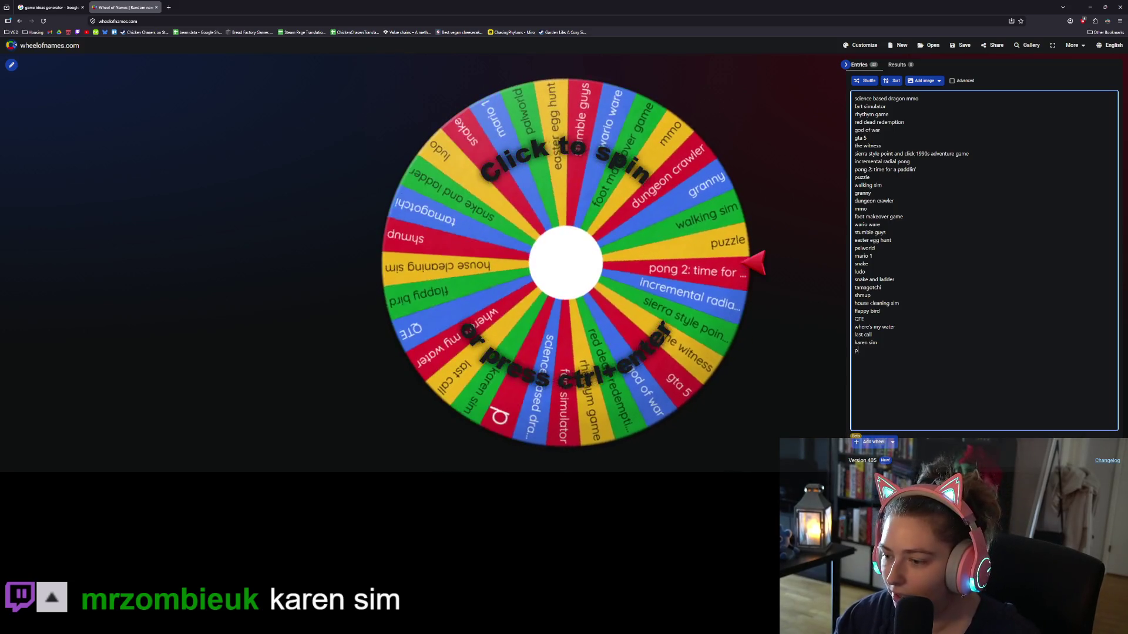
pyautogui.write('pokemon')
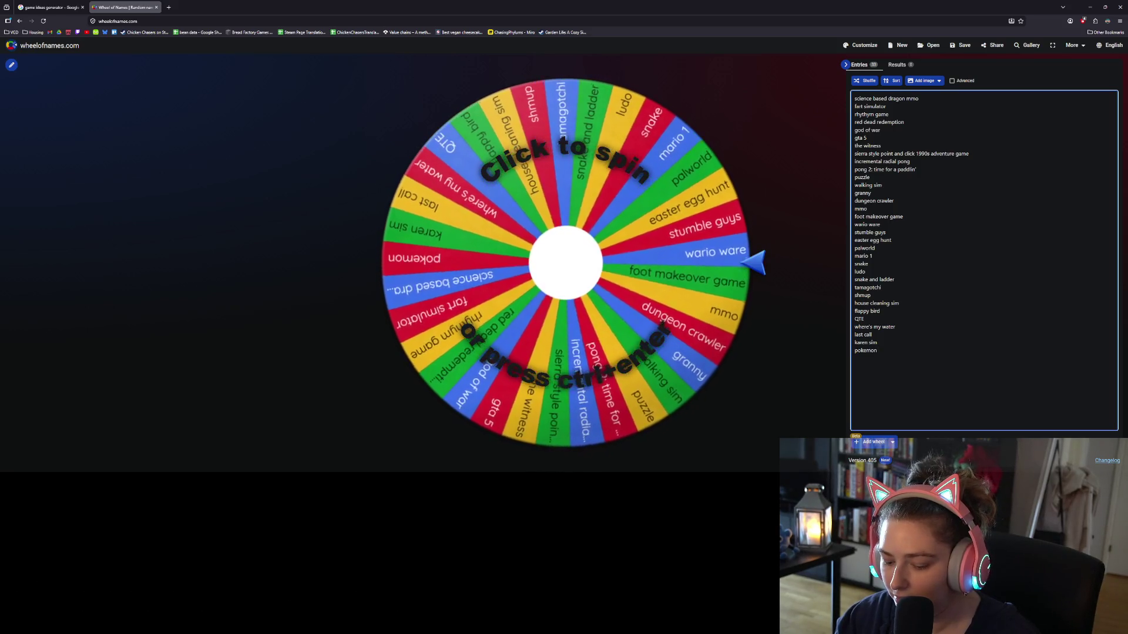
pyautogui.press('BackSpace')
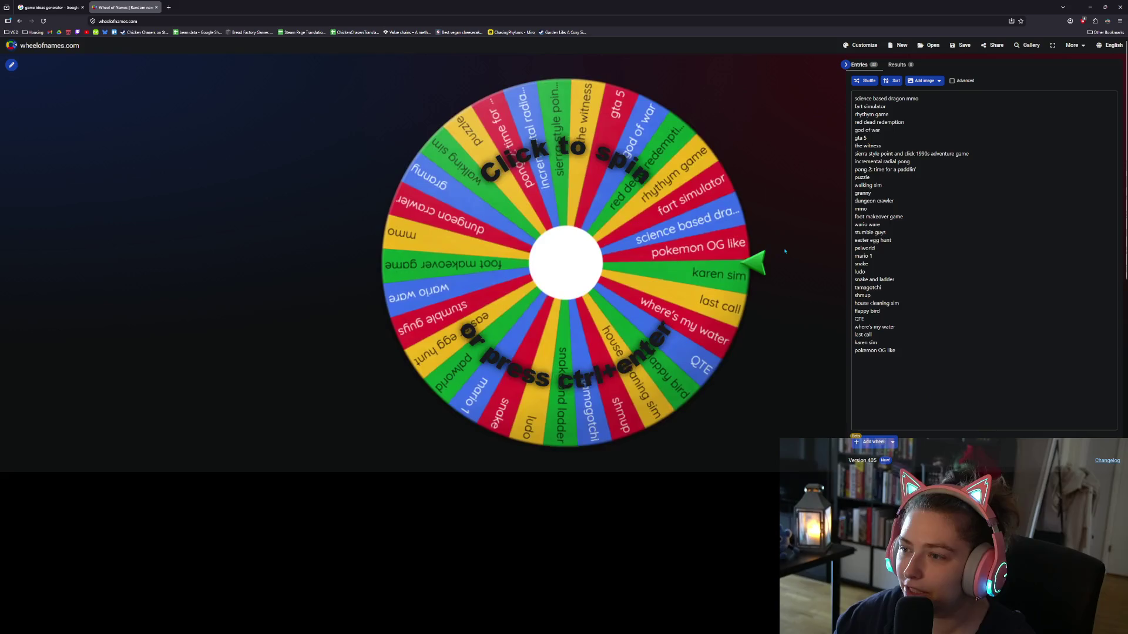
pyautogui.hotkey('ctrl', 'Return')
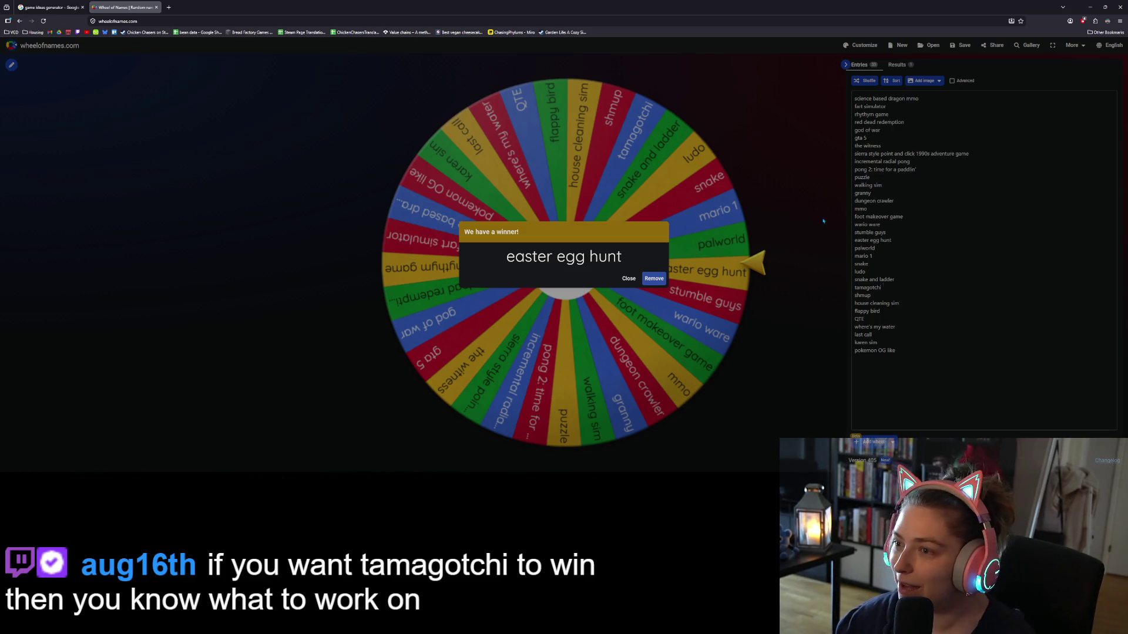
# - Search Google for 'cat finding game' in a new tab
pyautogui.hotkey('ctrl', 't')
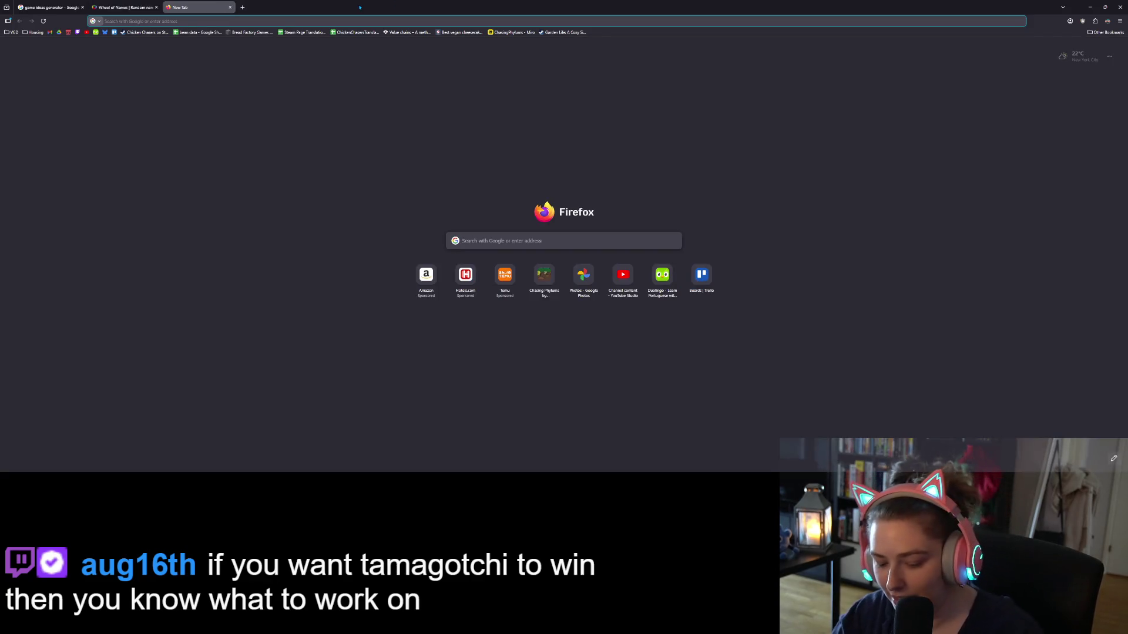
pyautogui.write('cat findin')
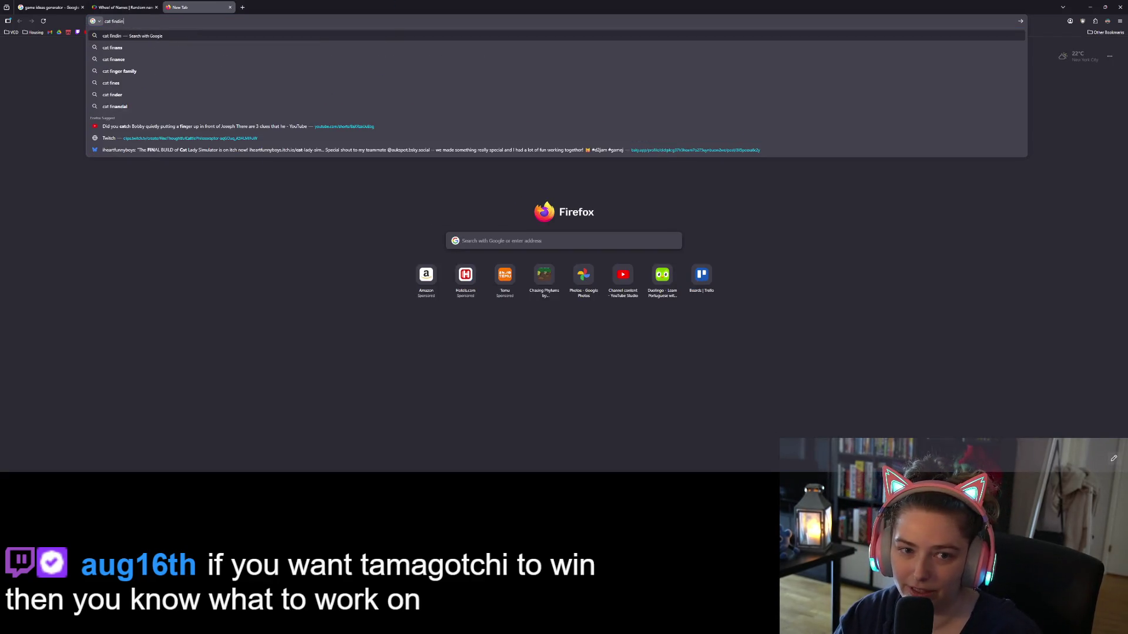
pyautogui.write('g game')
pyautogui.press('Return')
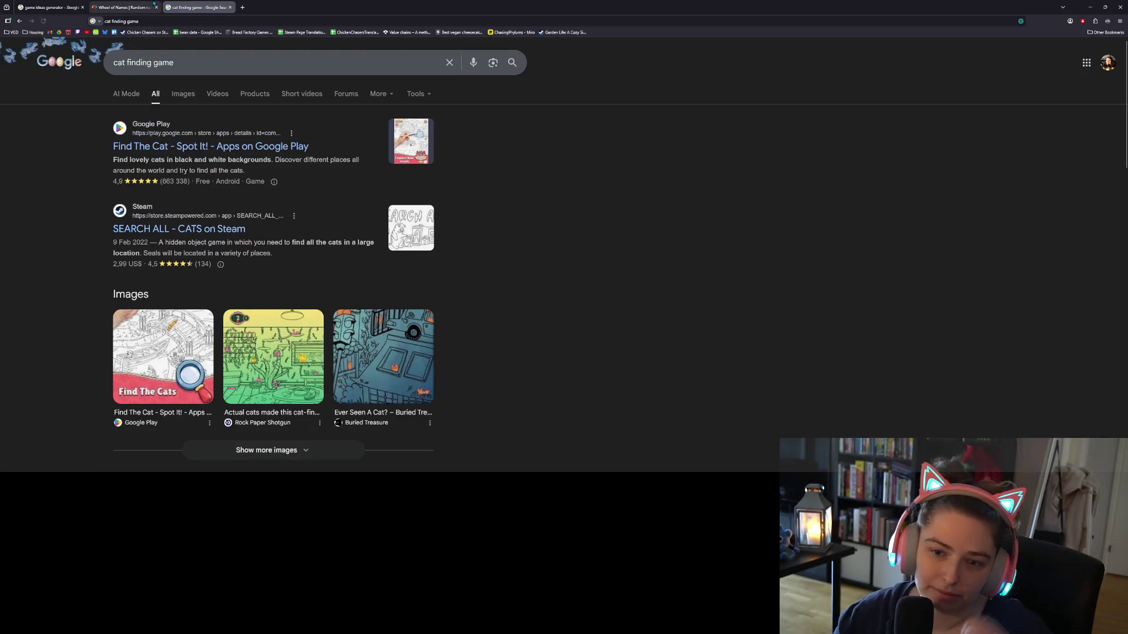
# - Open the SEARCH ALL - CATS Steam page and scroll down to its similar games, including Hidden Folks
pyautogui.click(222, 233)
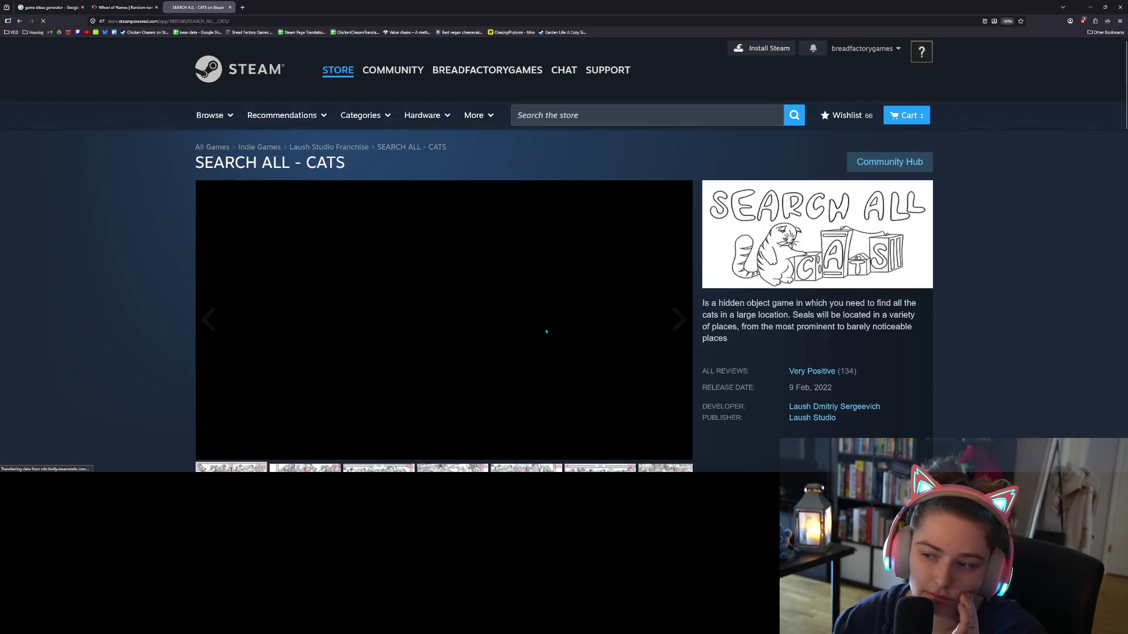
pyautogui.scroll(-3, 813, 316)
pyautogui.scroll(-2, 813, 316)
pyautogui.scroll(5, 406, 360)
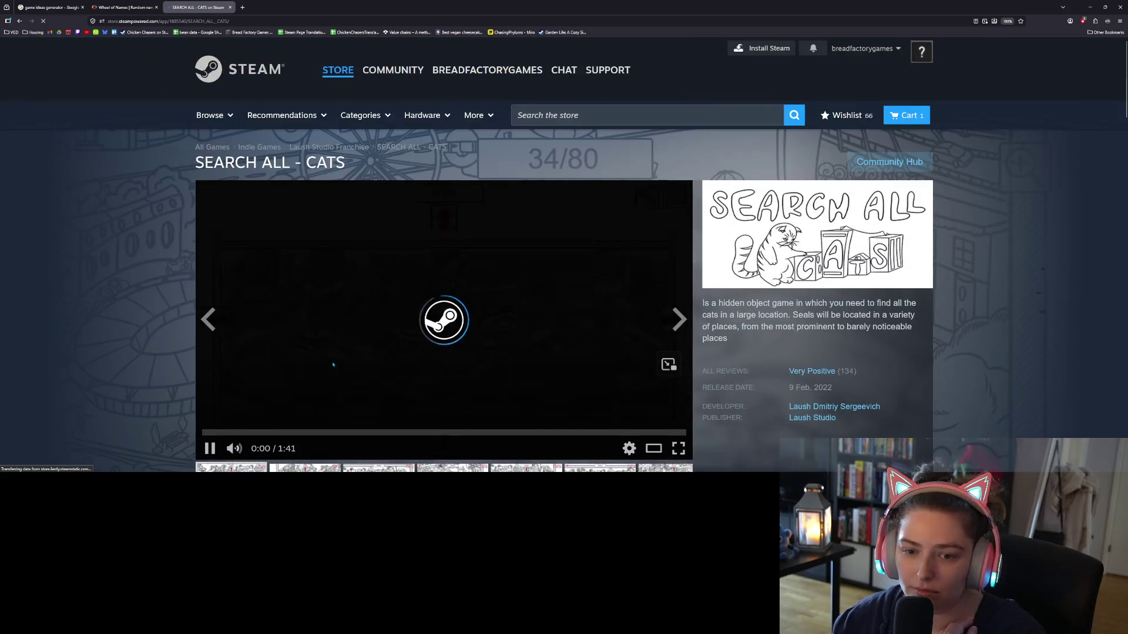
pyautogui.scroll(-2, 406, 361)
pyautogui.scroll(1, 480, 305)
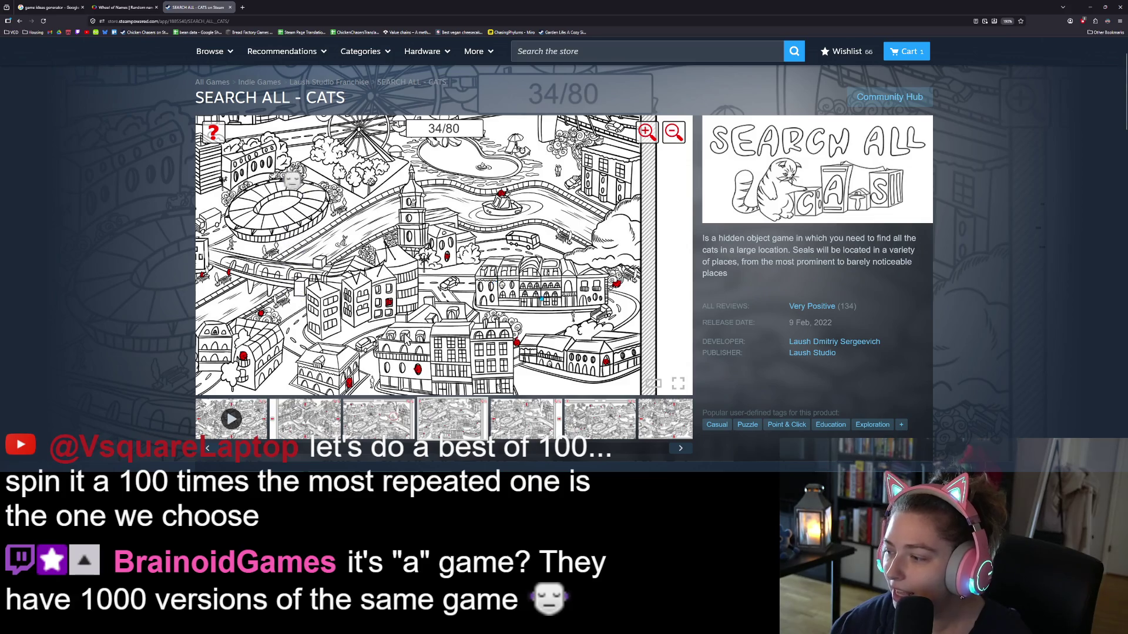
pyautogui.scroll(-3, 956, 358)
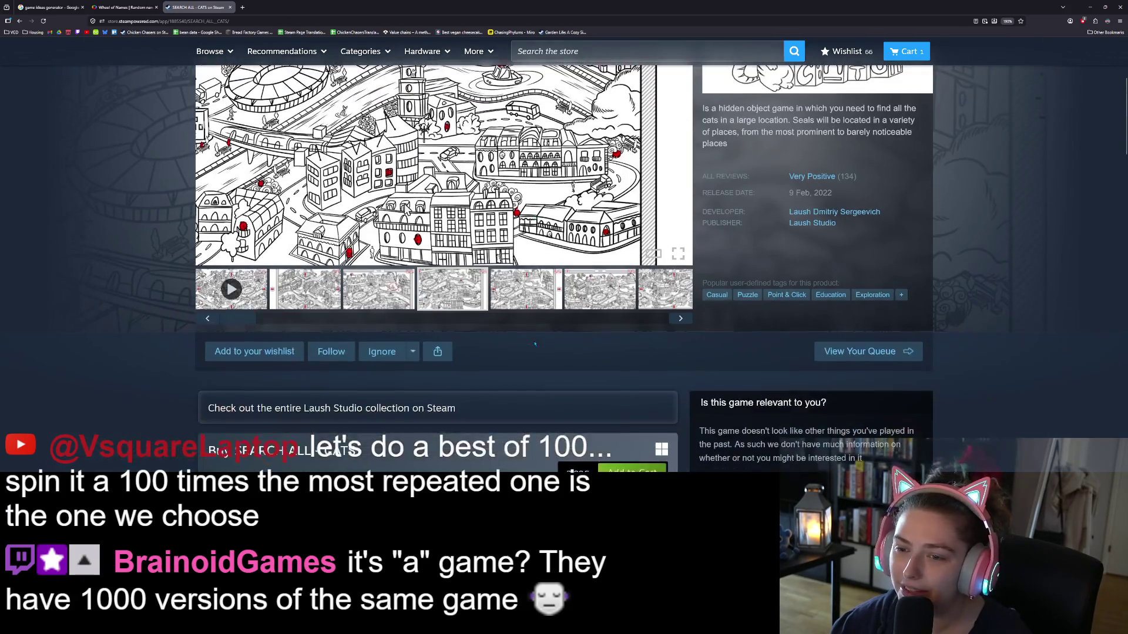
pyautogui.scroll(-20, 955, 359)
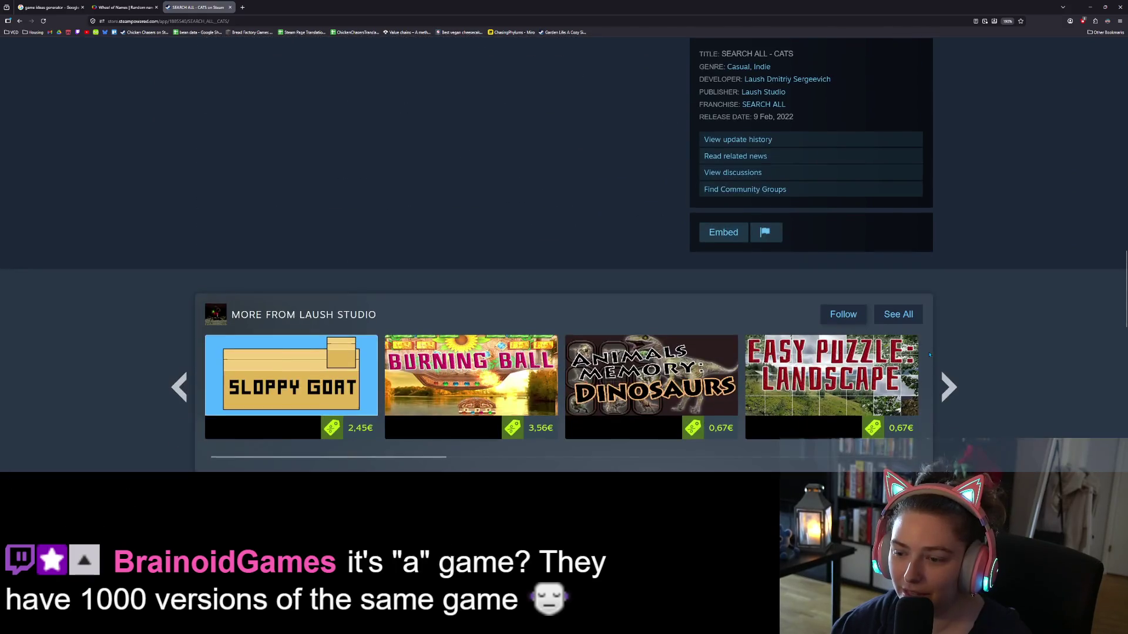
pyautogui.scroll(-4, 930, 355)
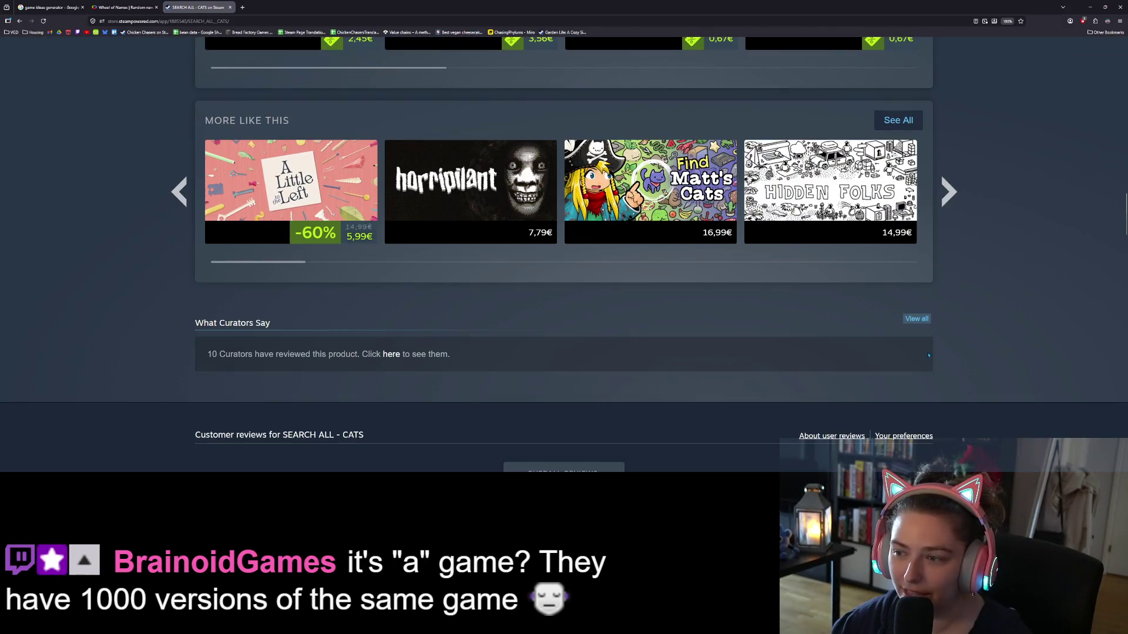
pyautogui.scroll(3, 929, 355)
pyautogui.moveTo(885, 370)
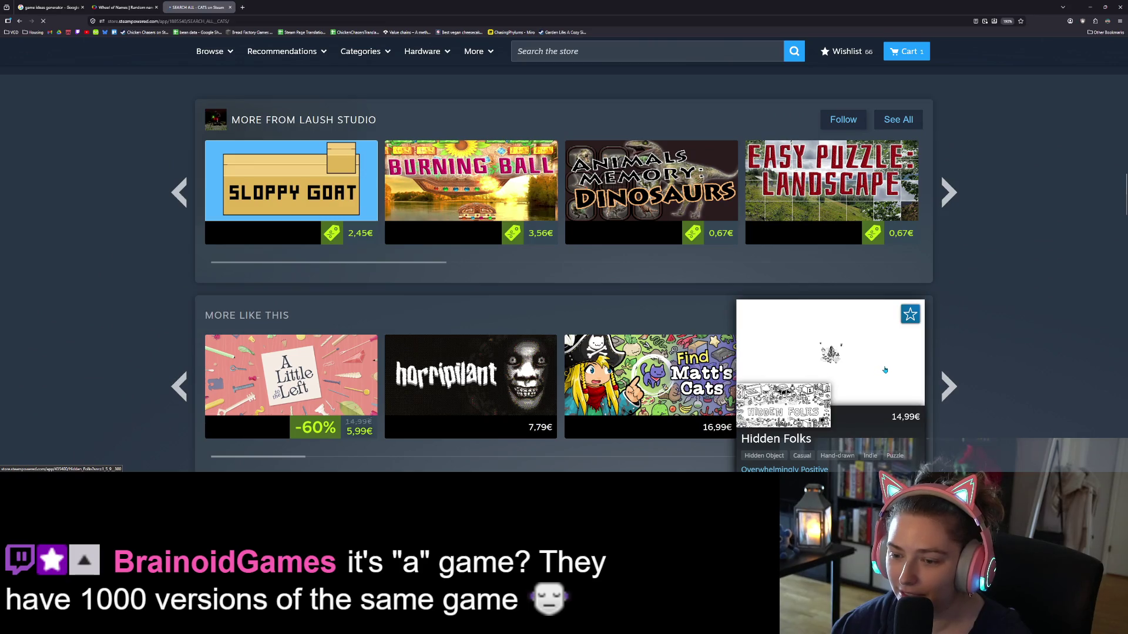
# - Play the Hidden Folks trailer and leave it paused at 0:14 of 0:30
pyautogui.scroll(-2, 519, 329)
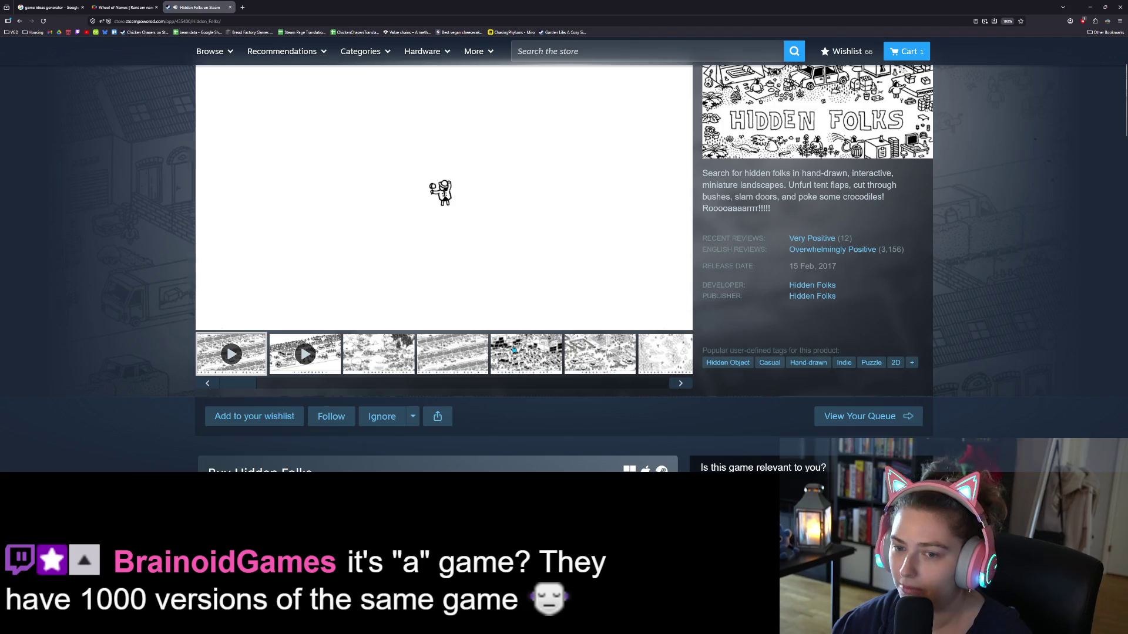
pyautogui.scroll(2, 513, 349)
pyautogui.scroll(-1, 646, 364)
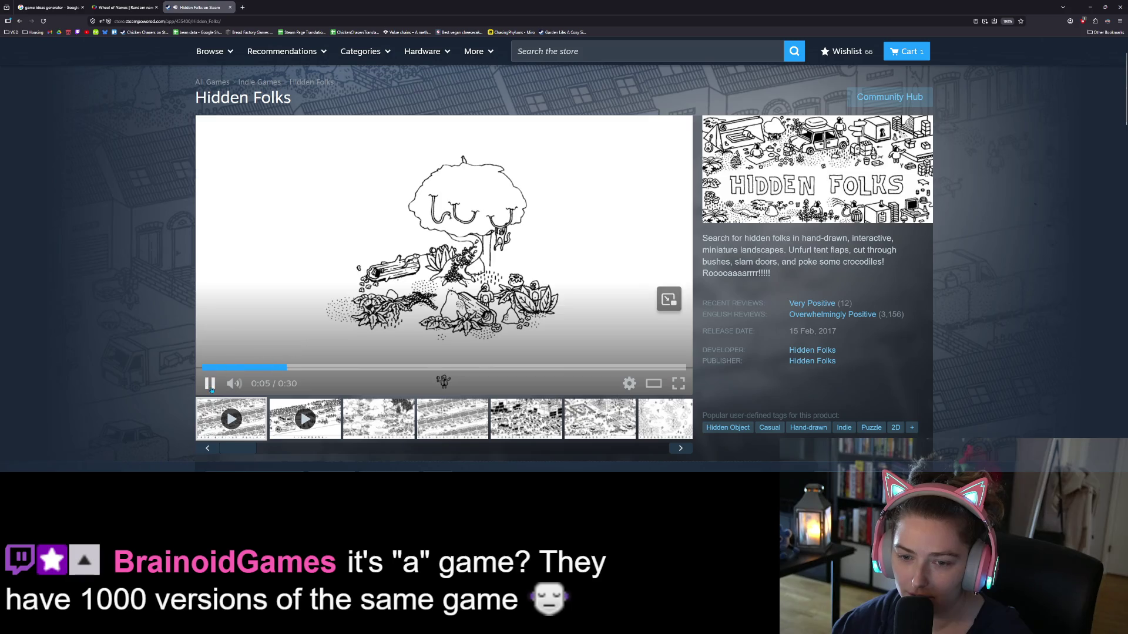
pyautogui.click(211, 388)
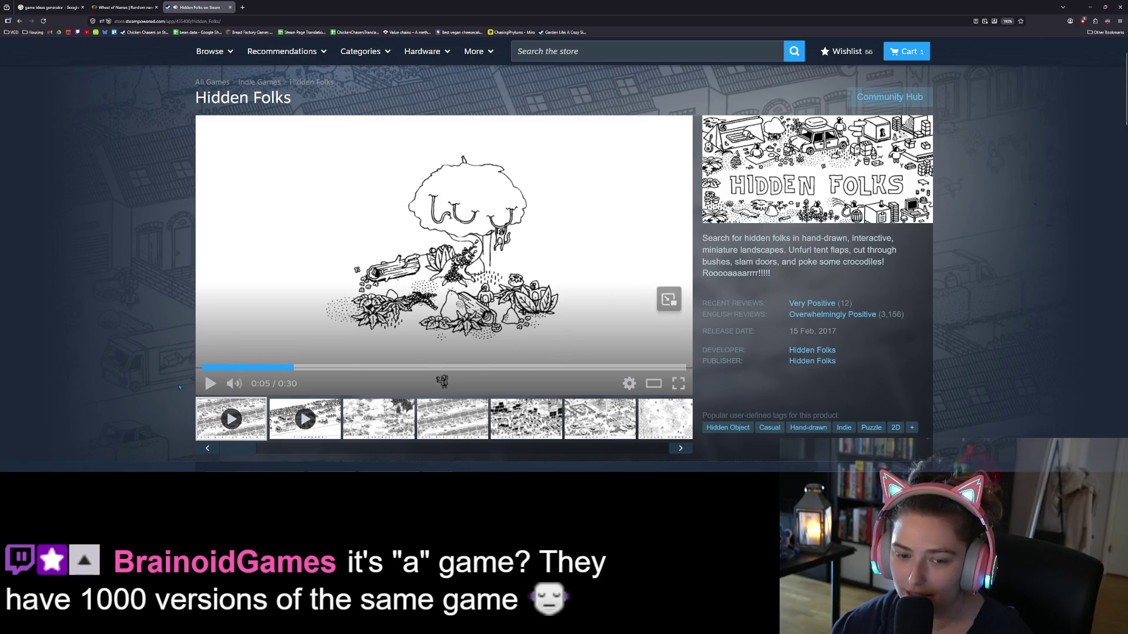
pyautogui.click(210, 383)
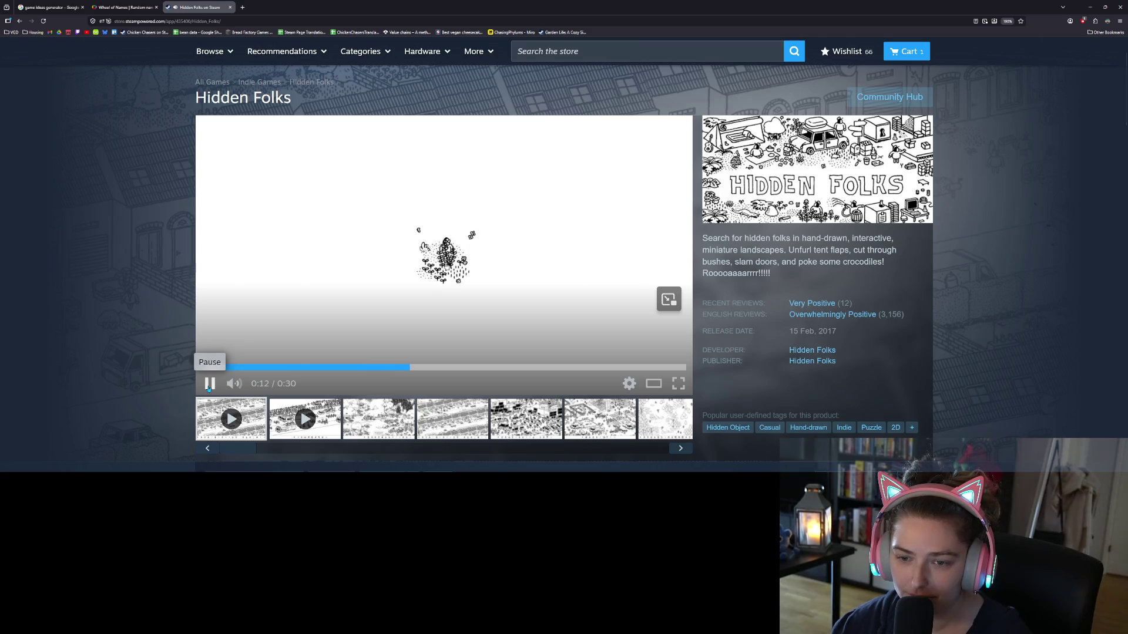
pyautogui.click(209, 388)
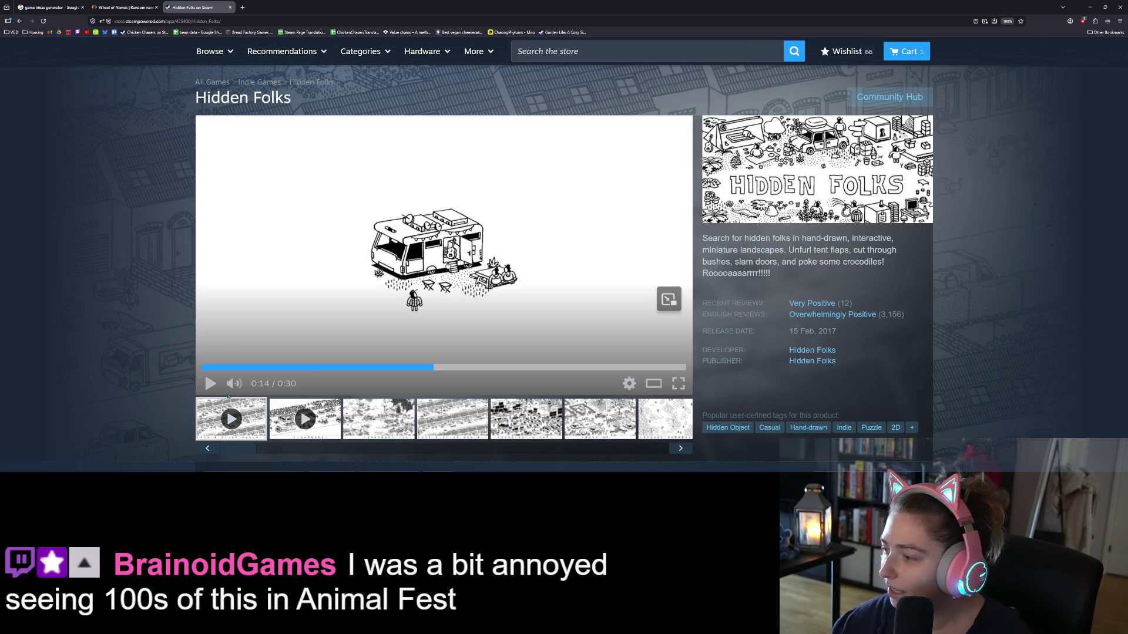
pyautogui.moveTo(281, 388)
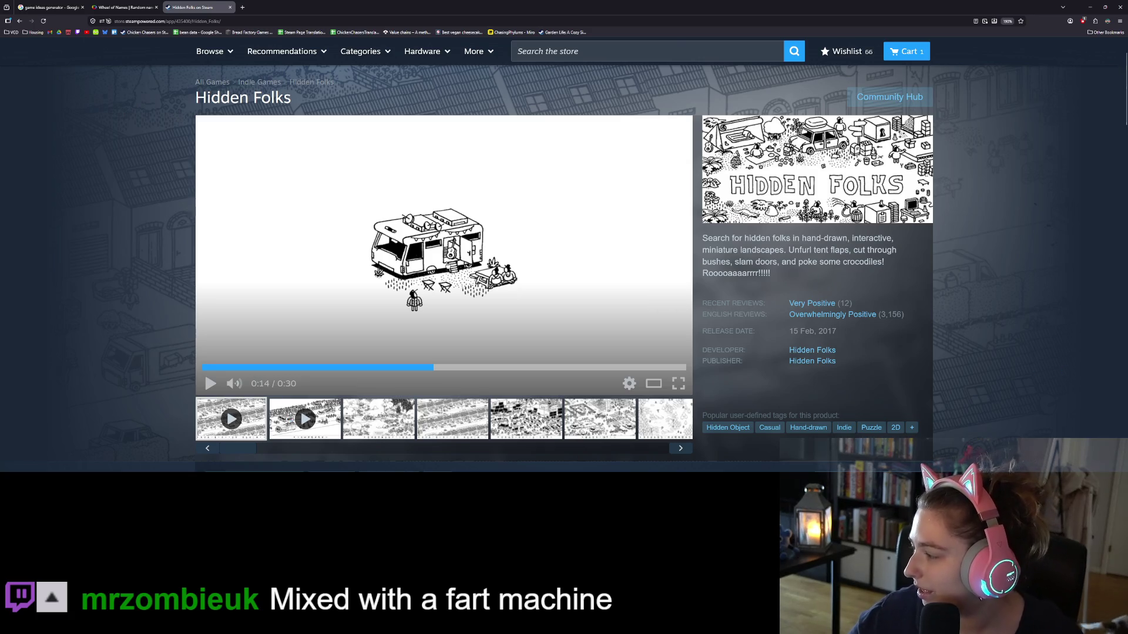
# - Lower the Media Player music volume from 4 to 2, then go back to the Steam page
pyautogui.hotkey('alt', 'Tab')
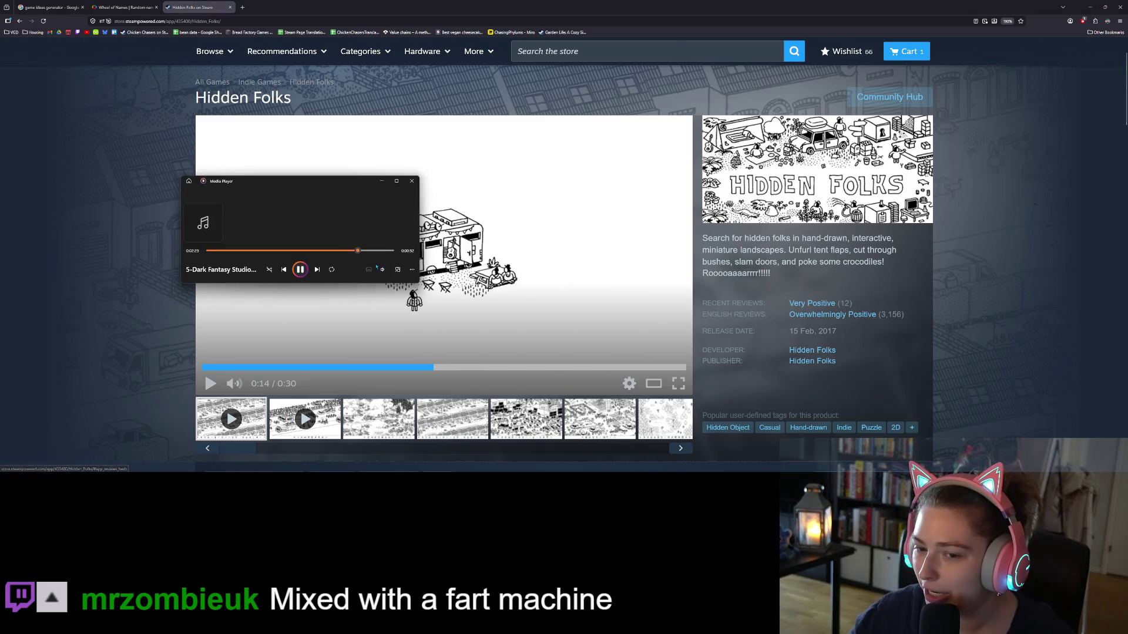
pyautogui.click(382, 269)
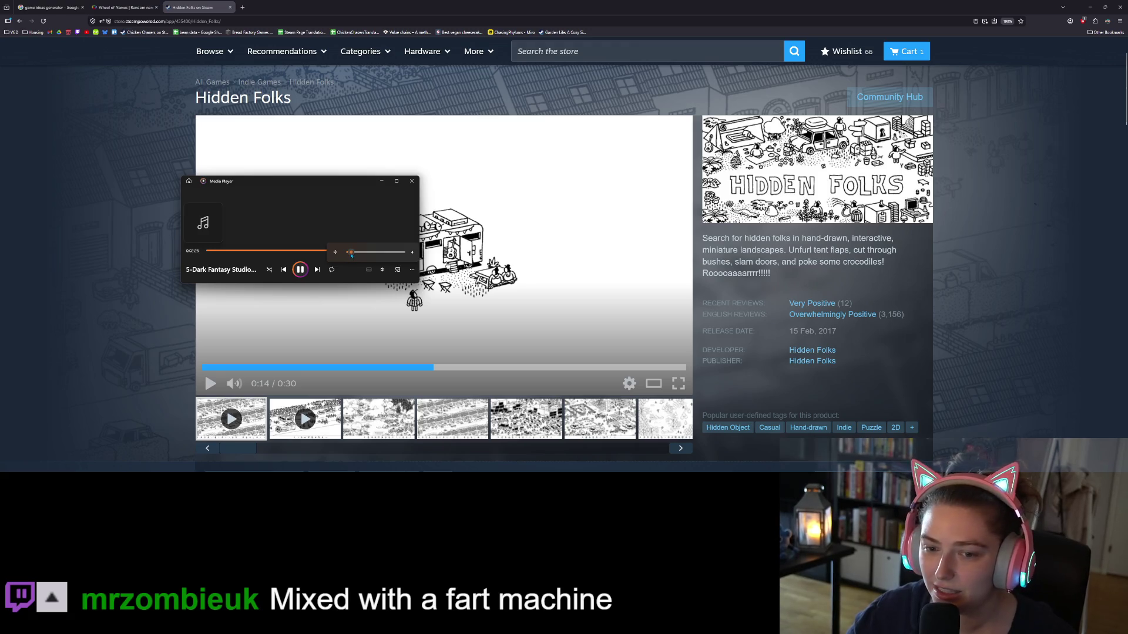
pyautogui.moveTo(352, 254); pyautogui.dragTo(351, 256)
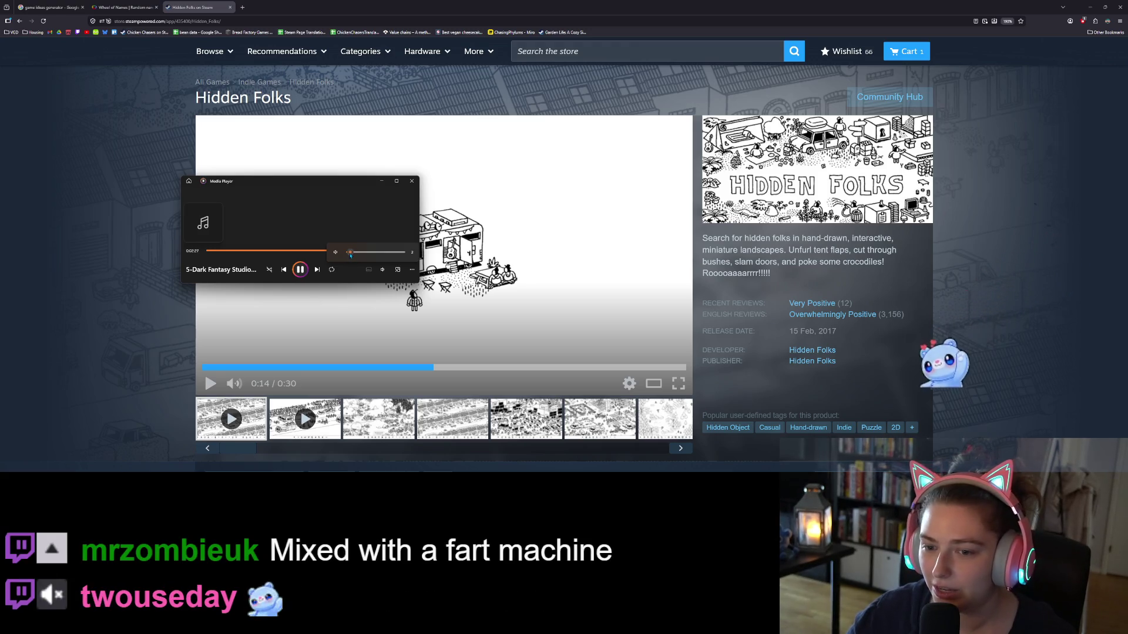
pyautogui.click(169, 204)
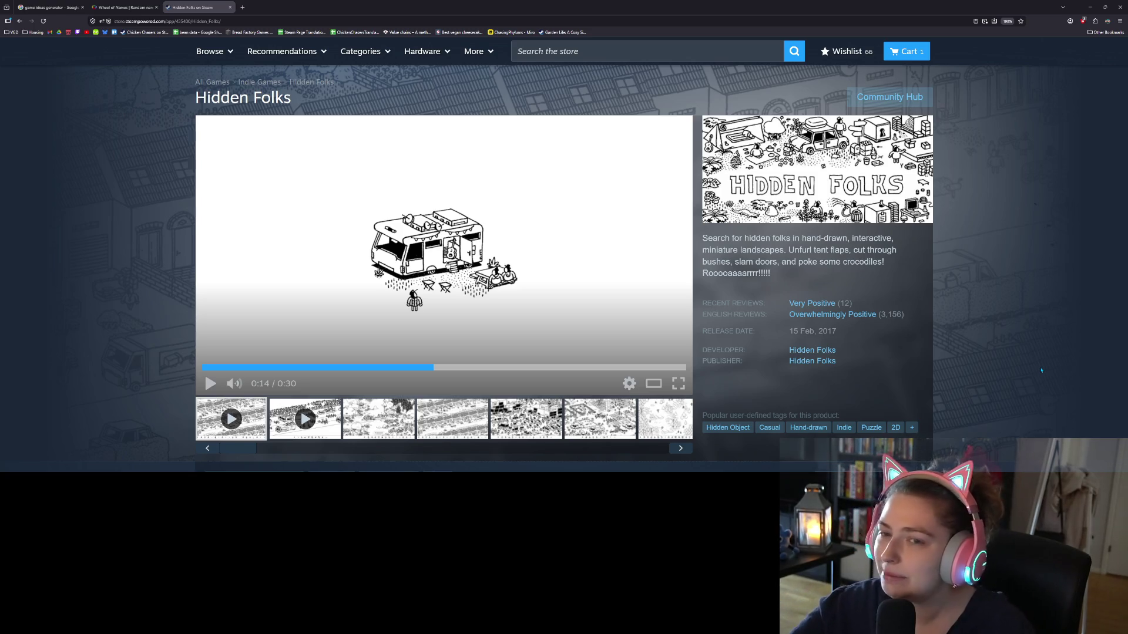
pyautogui.click(242, 8)
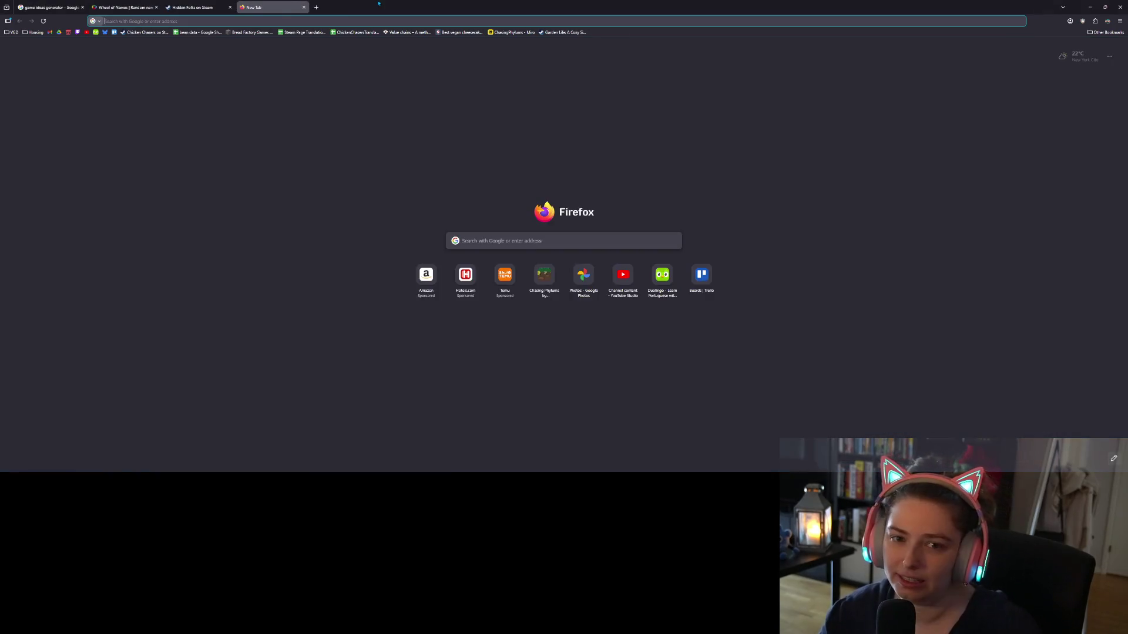
pyautogui.write('syntystore.com')
pyautogui.press('Return')
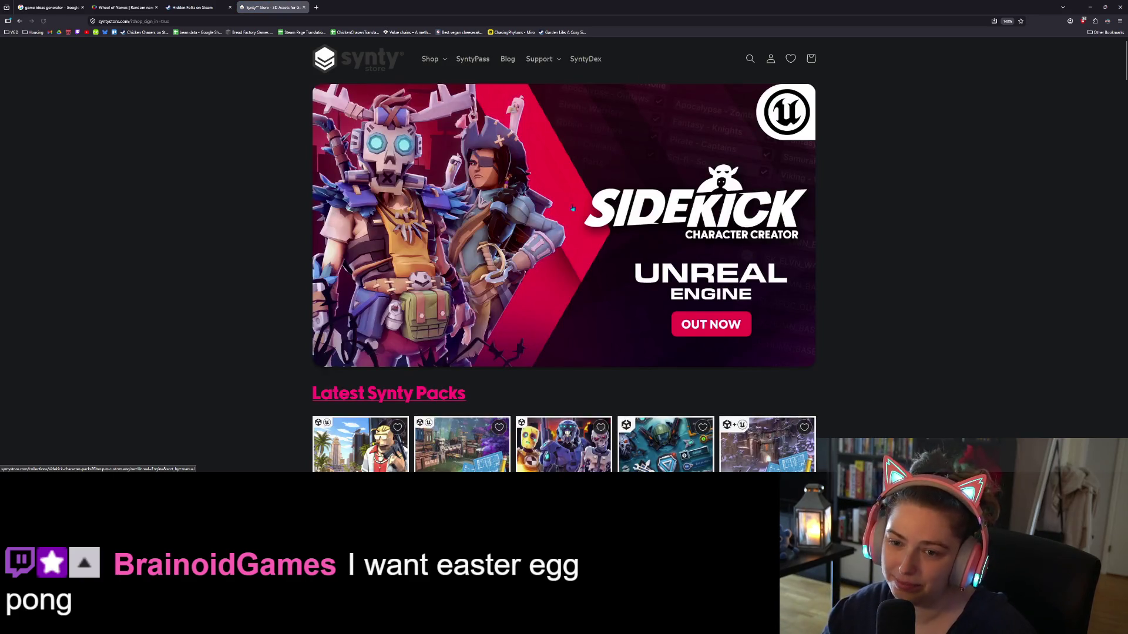
pyautogui.scroll(-5, 737, 303)
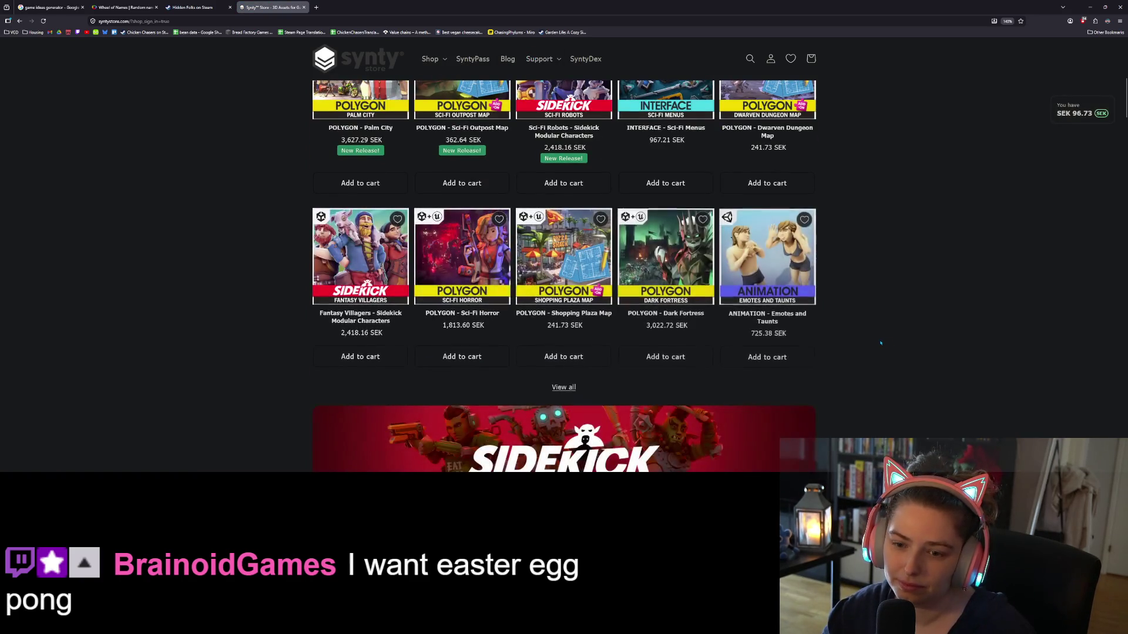
pyautogui.scroll(-4, 879, 344)
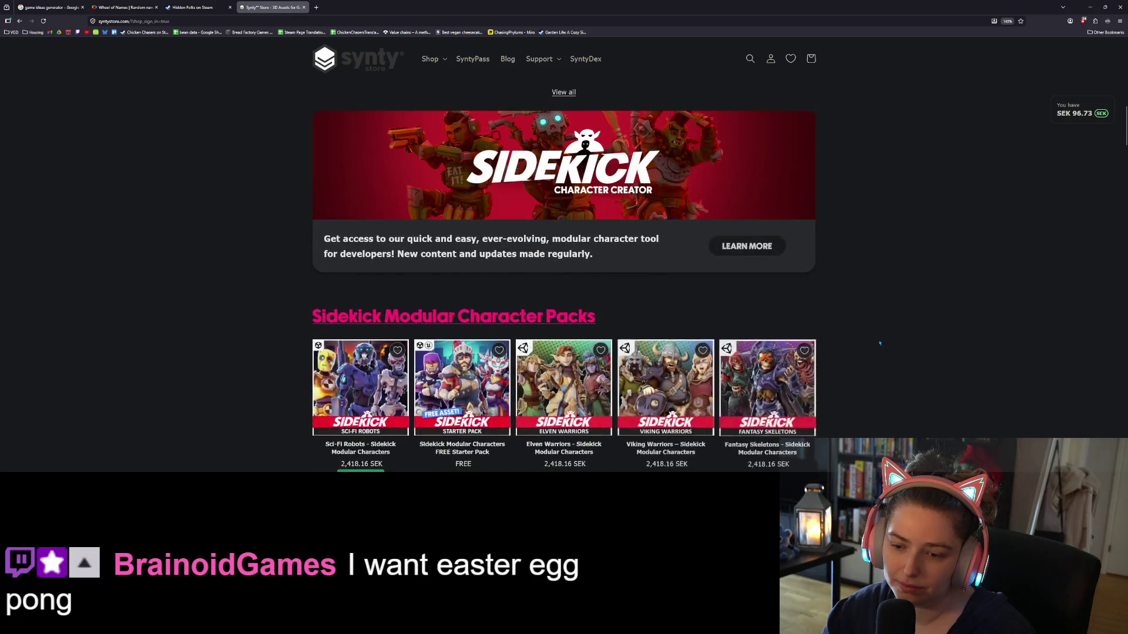
pyautogui.scroll(-6, 879, 343)
pyautogui.scroll(-10, 879, 343)
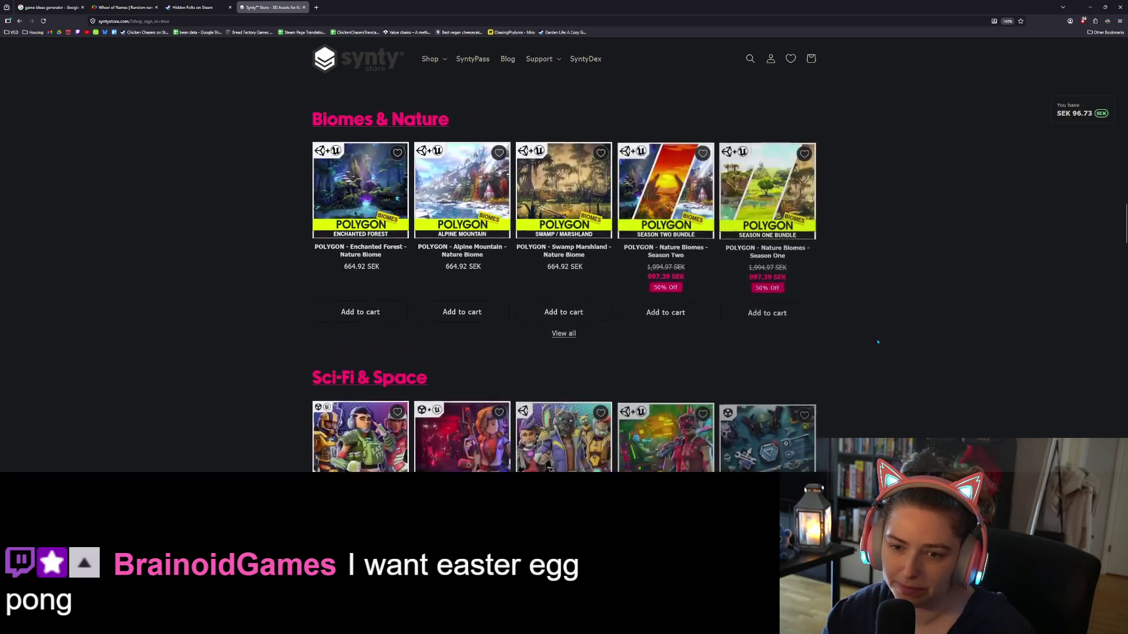
pyautogui.scroll(-10, 877, 342)
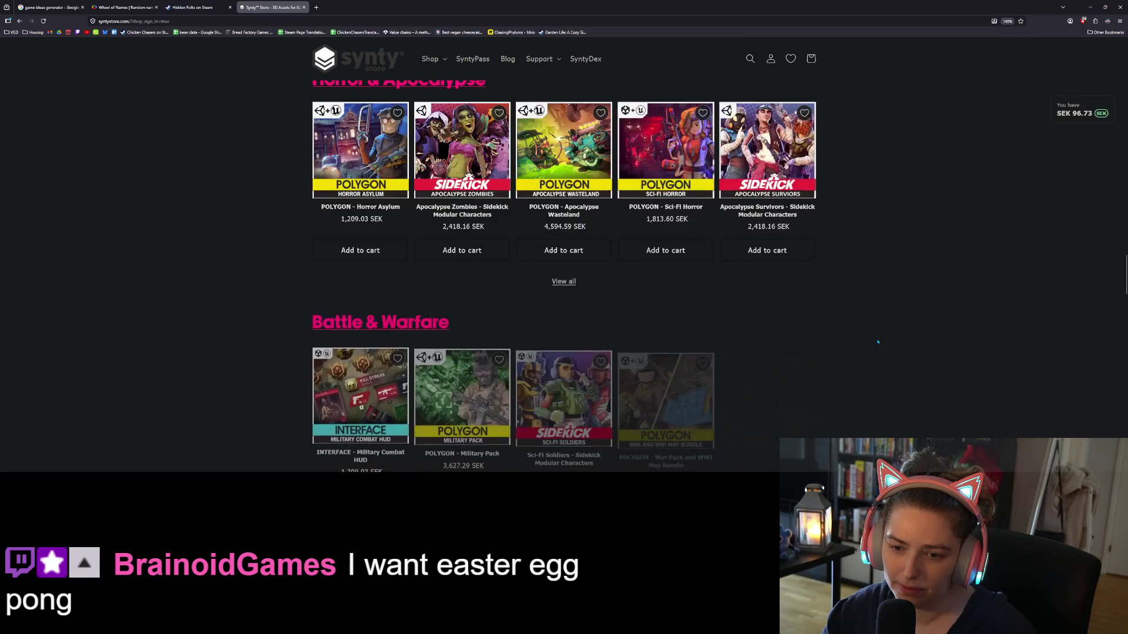
pyautogui.scroll(-10, 270, 318)
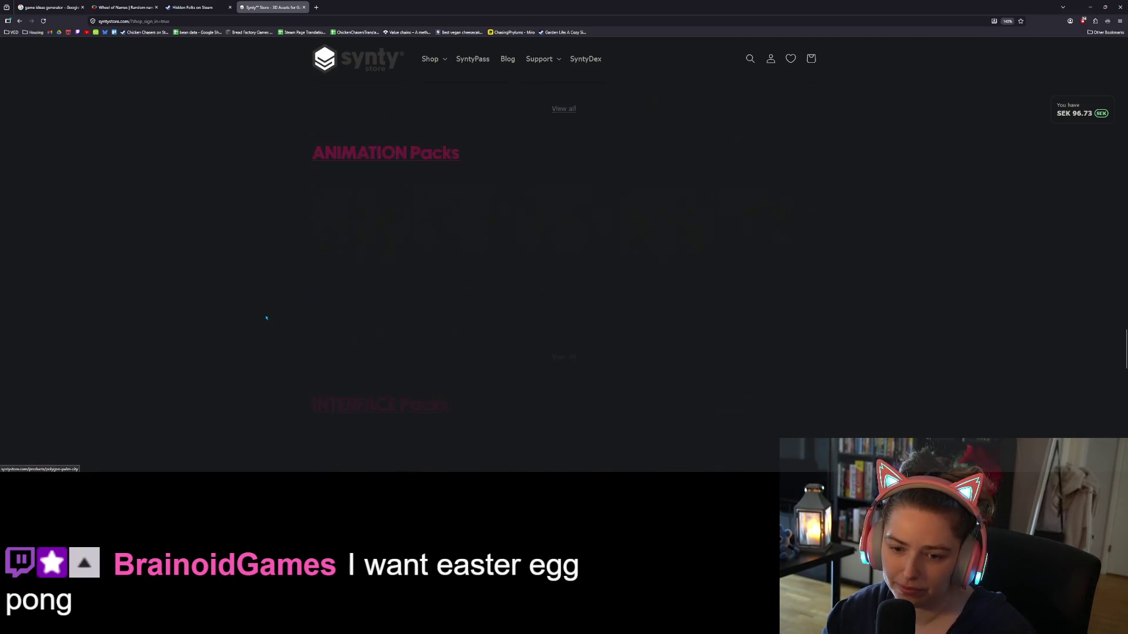
pyautogui.click(440, 59)
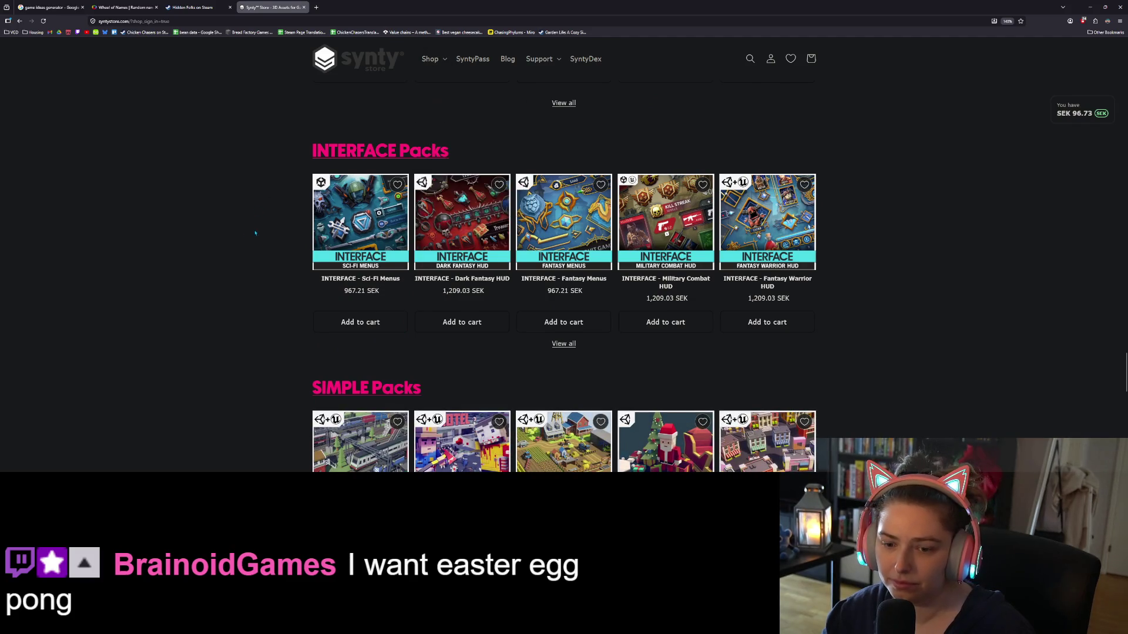
pyautogui.scroll(-6, 259, 232)
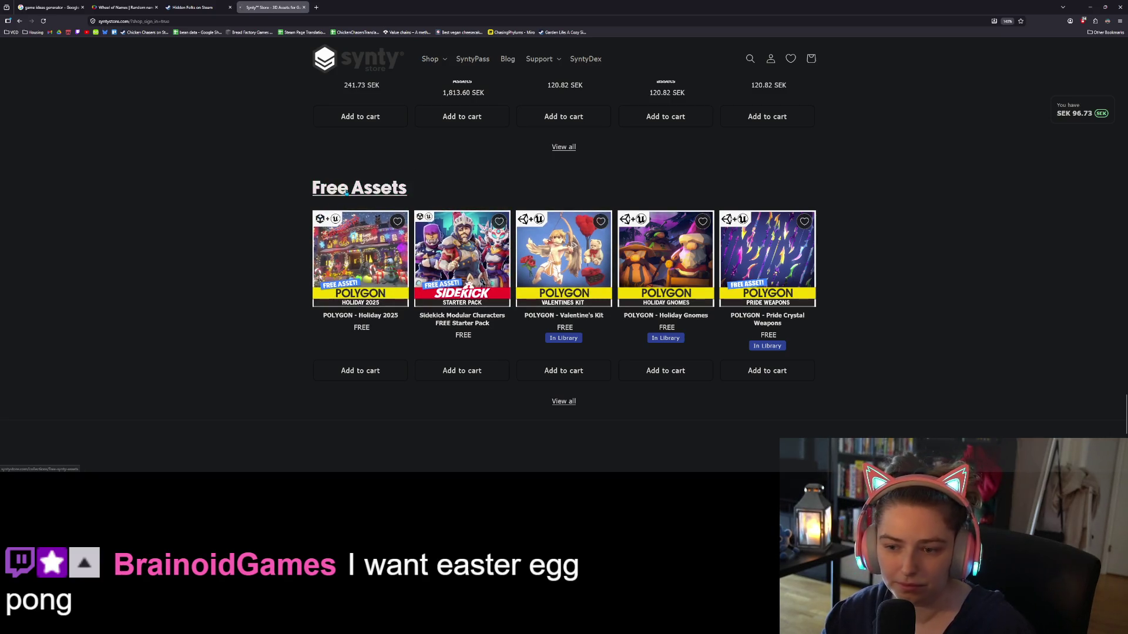
# - Open the Free Synty Assets collection and go to the POLYGON - Easter Pack product page
pyautogui.click(376, 188)
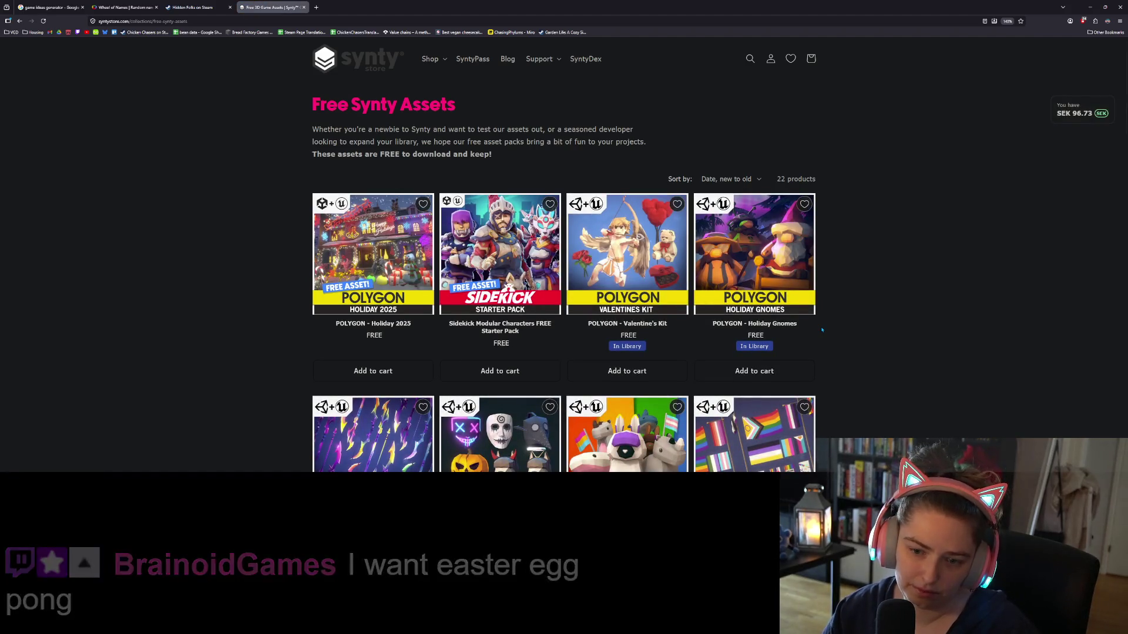
pyautogui.scroll(-5, 819, 342)
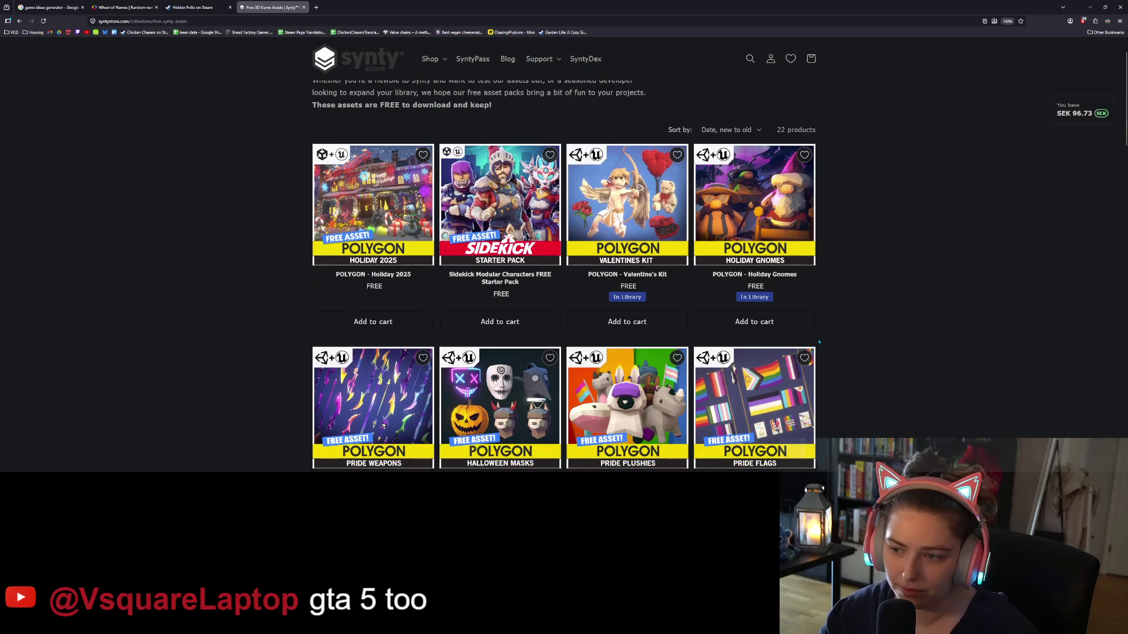
pyautogui.scroll(-9, 819, 342)
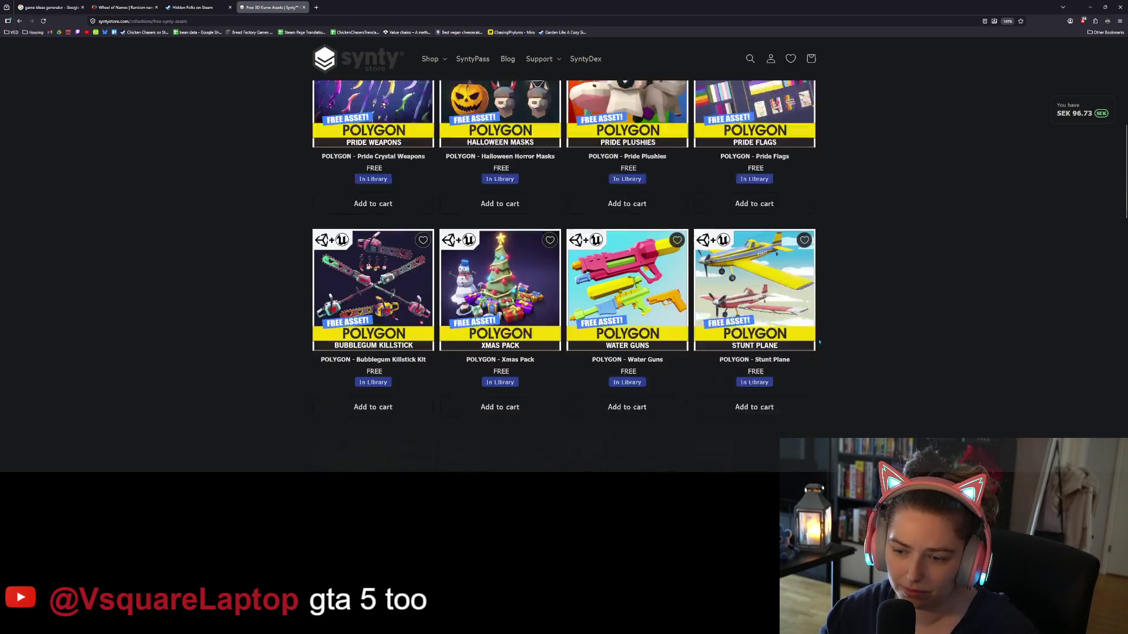
pyautogui.scroll(-7, 819, 342)
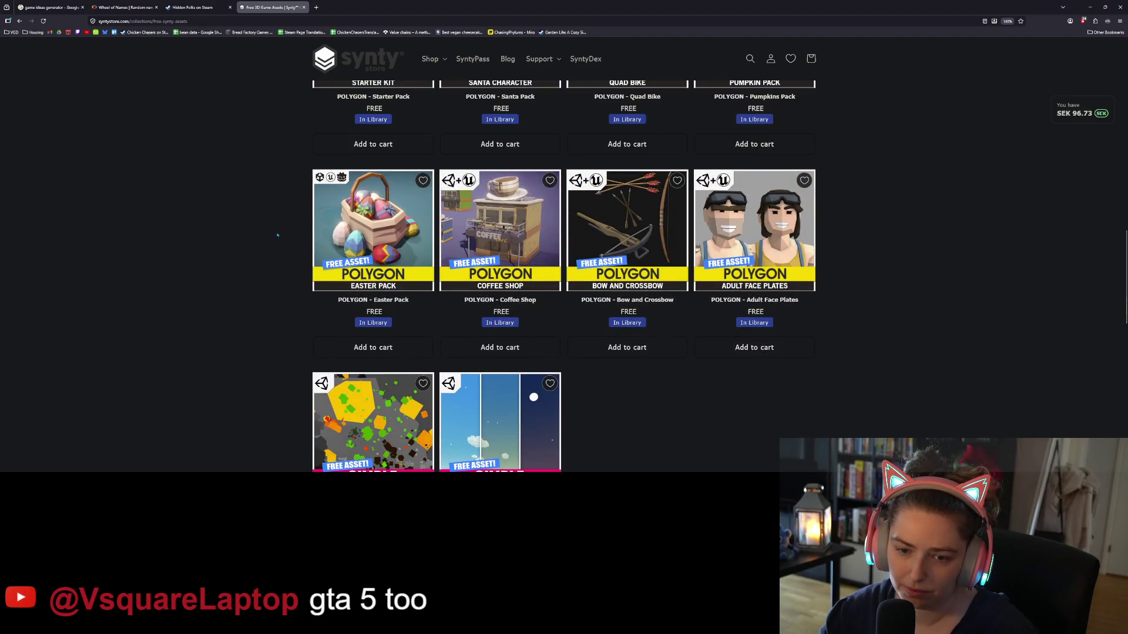
pyautogui.click(373, 229)
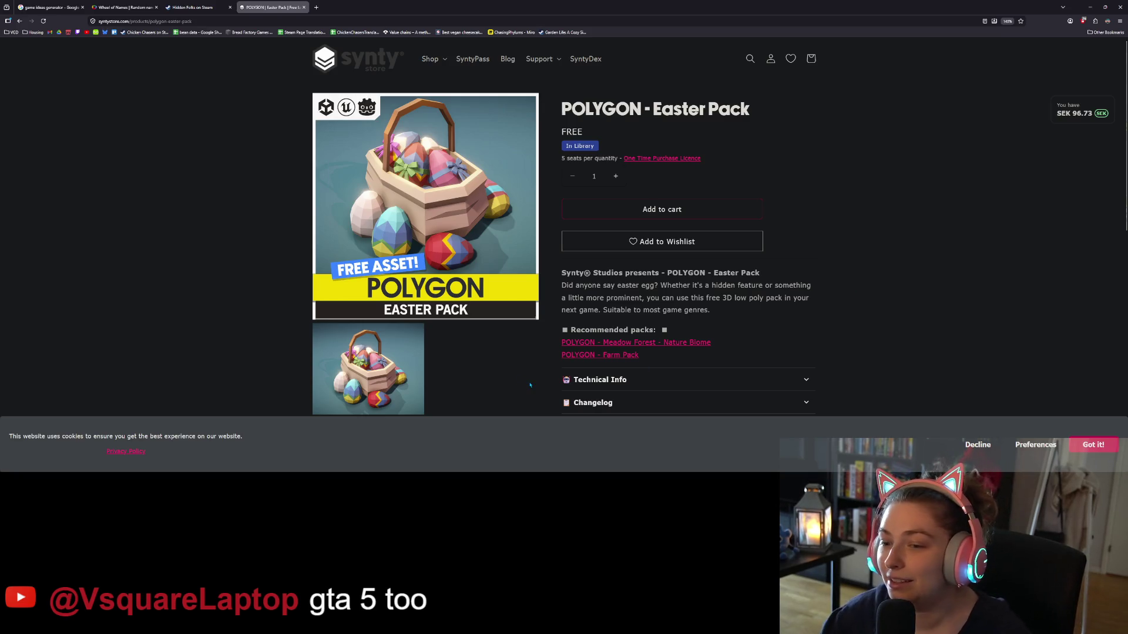
# - Dismiss the cookie notice with 'Got it!' and look over the Easter Pack page
pyautogui.click(978, 445)
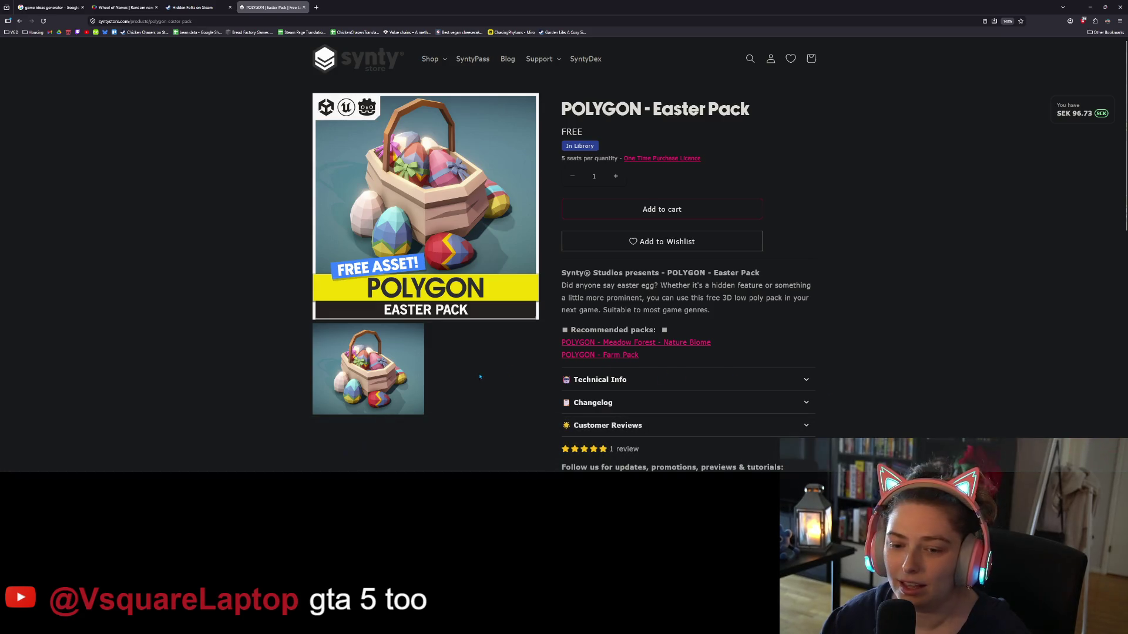
pyautogui.scroll(-1, 471, 389)
pyautogui.scroll(1, 471, 389)
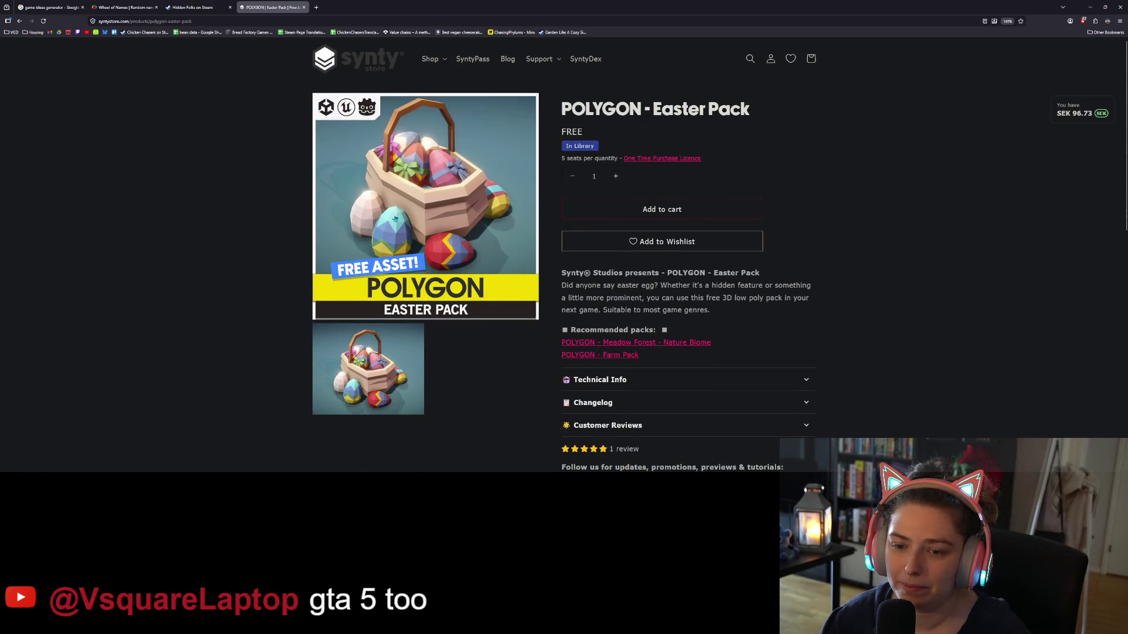
pyautogui.scroll(-2, 748, 379)
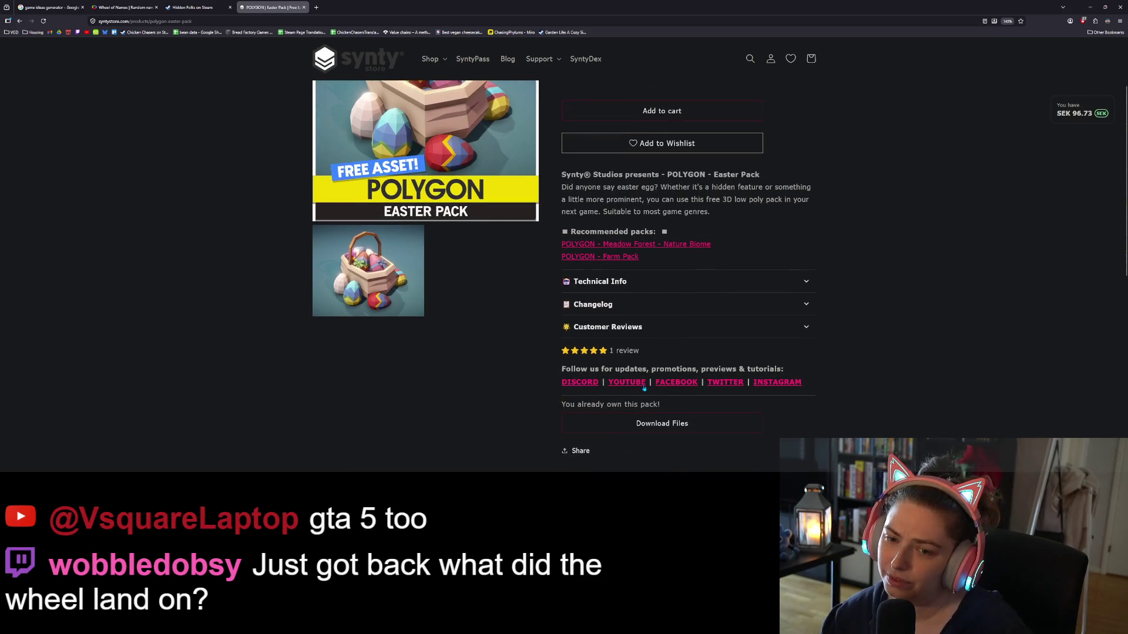
pyautogui.scroll(-4, 470, 376)
pyautogui.scroll(5, 465, 376)
pyautogui.scroll(1, 466, 376)
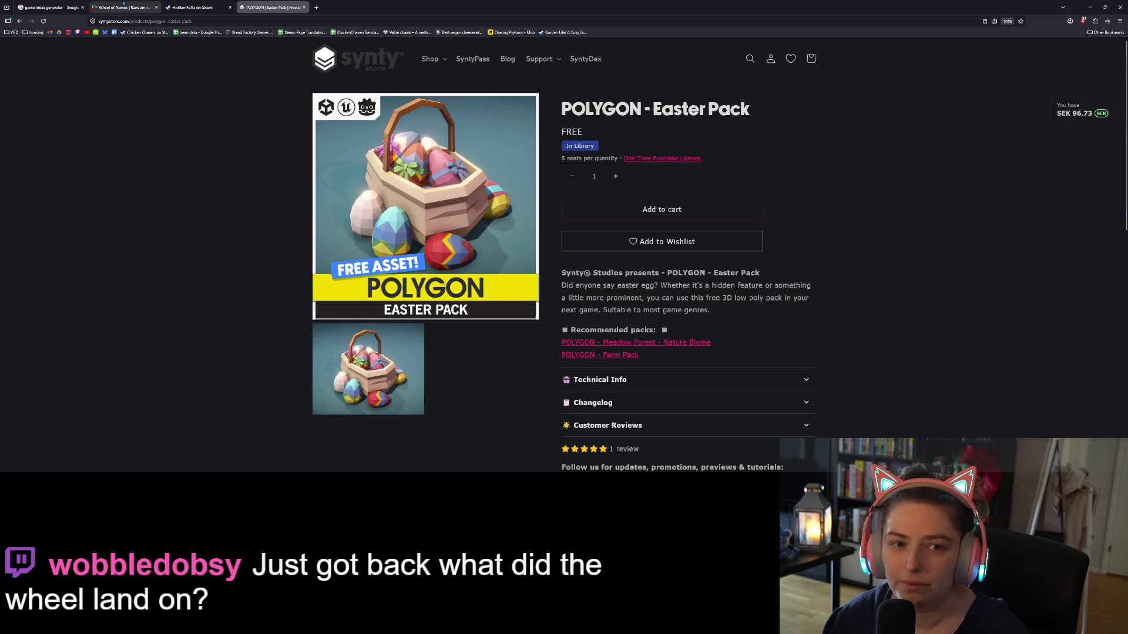
# - Return to the Wheel of Names tab showing the 'easter egg hunt' winner popup
pyautogui.click(123, 7)
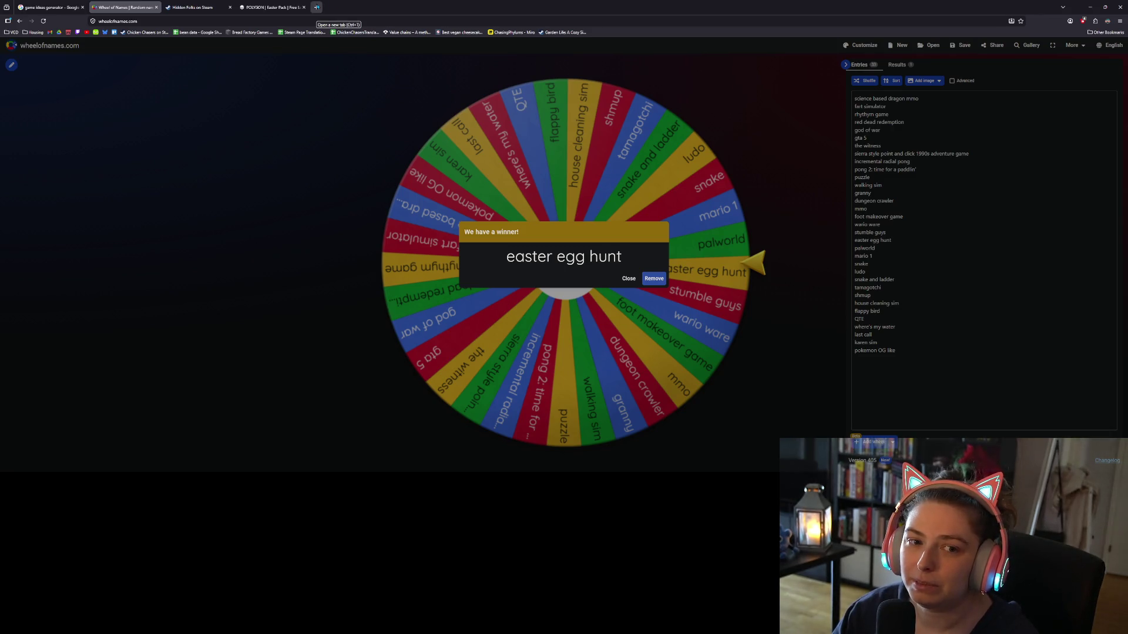
# - Go to miro in a new tab and close the template picker and welcome dialog
pyautogui.click(317, 7)
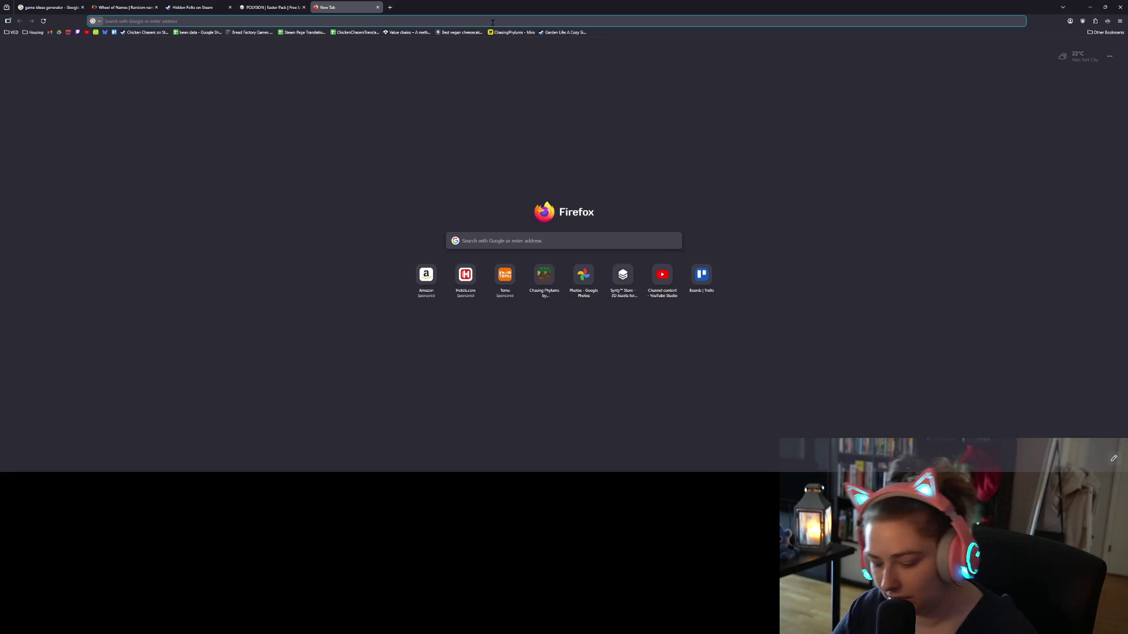
pyautogui.write('miro')
pyautogui.press('Return')
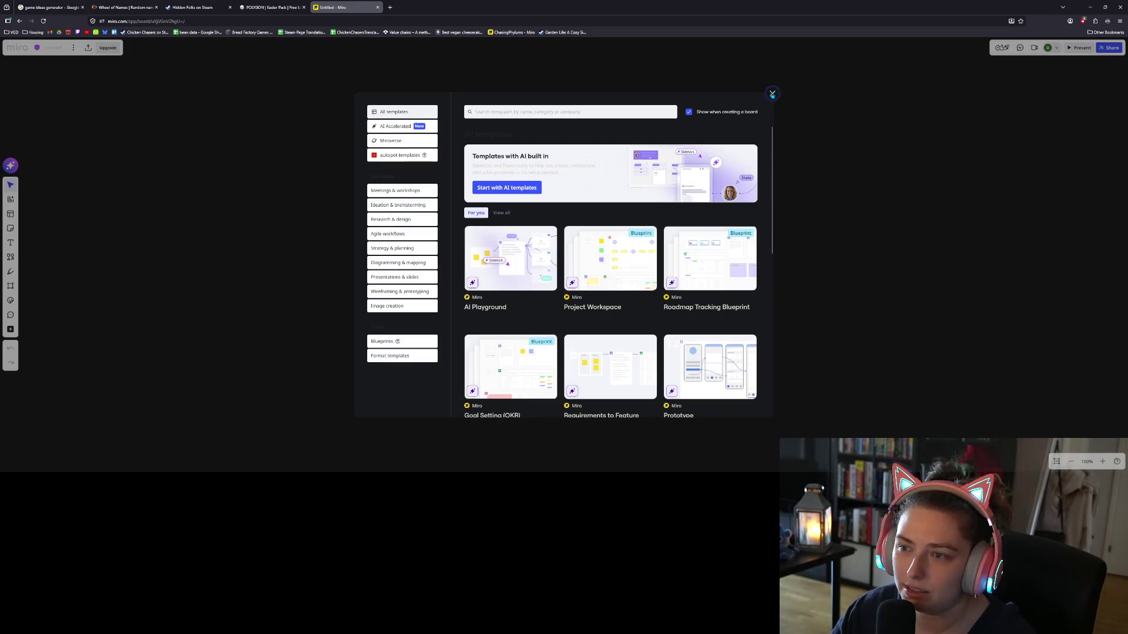
pyautogui.click(773, 94)
pyautogui.click(677, 201)
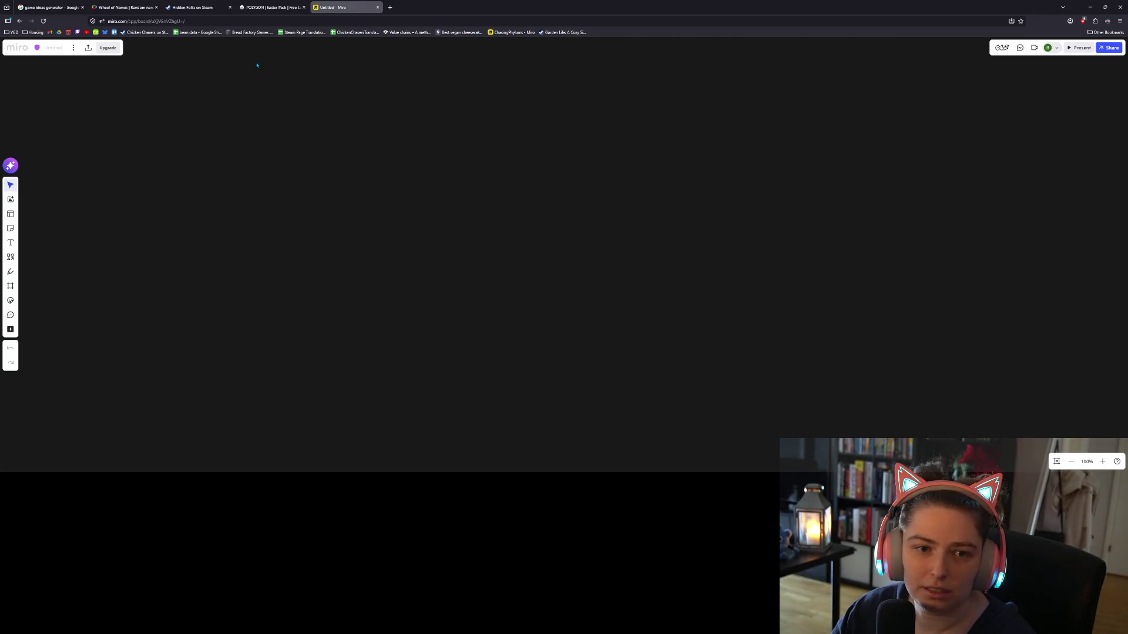
# - Return to the Miro dashboard and switch to the game dev team
pyautogui.click(19, 21)
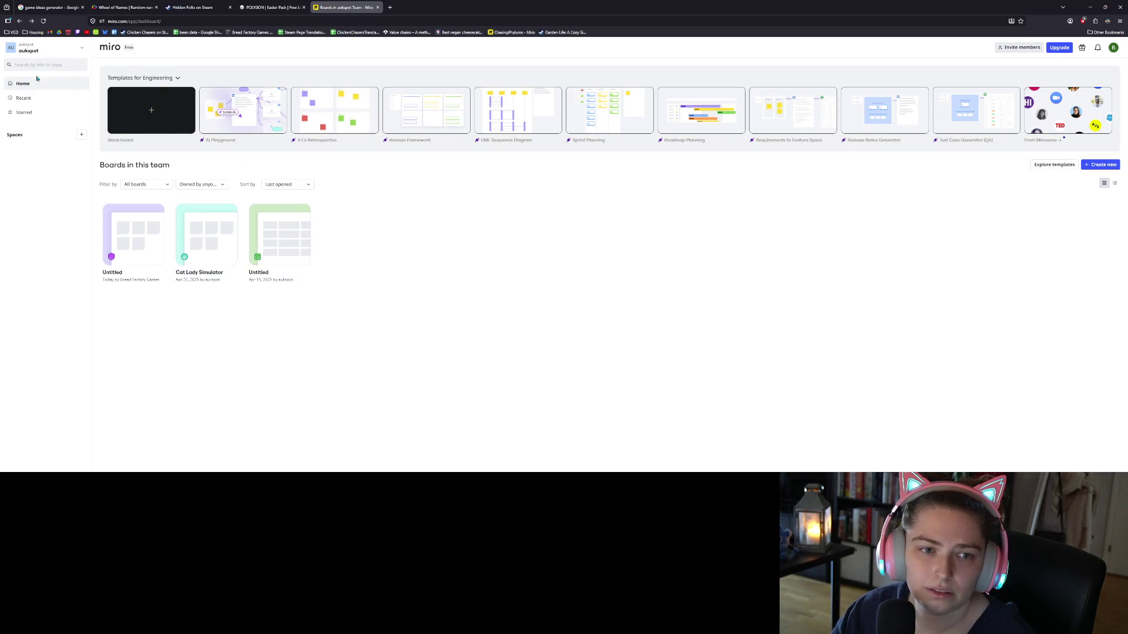
pyautogui.click(29, 48)
pyautogui.moveTo(52, 125)
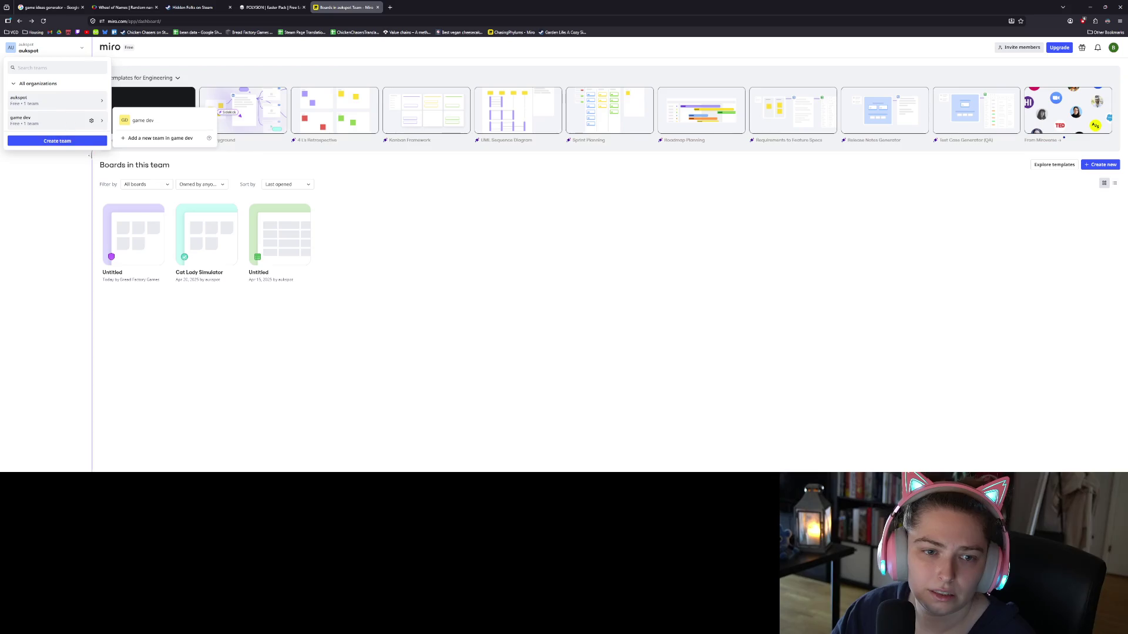
pyautogui.click(141, 120)
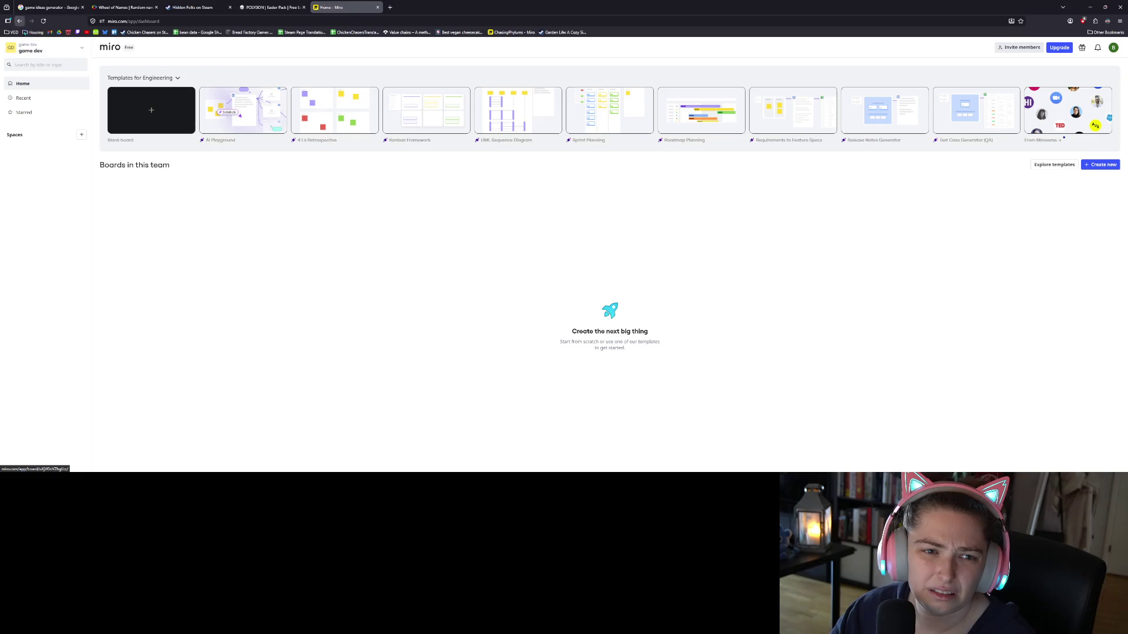
pyautogui.click(53, 51)
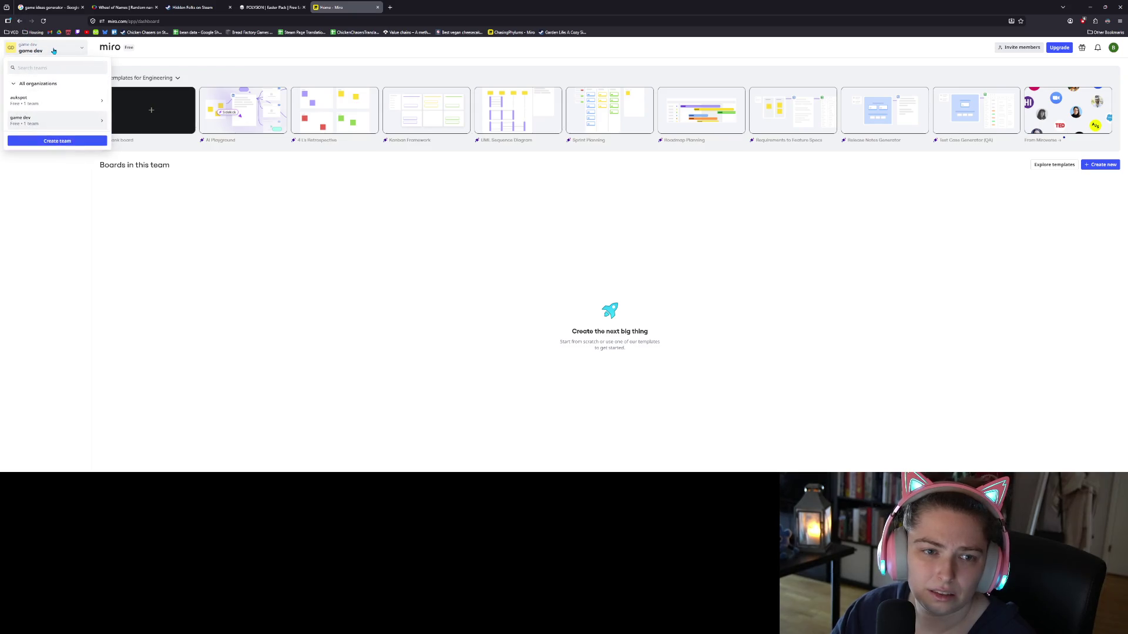
pyautogui.click(53, 51)
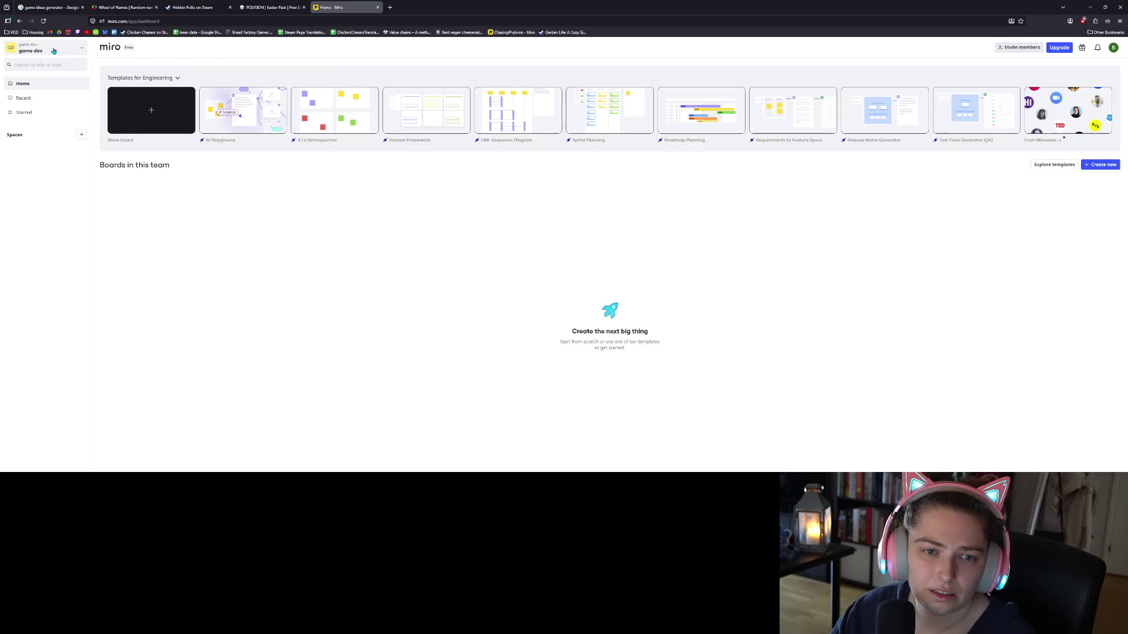
# - Create a blank board, close its startup dialogs, select the pen, and close the Miro tab
pyautogui.click(161, 116)
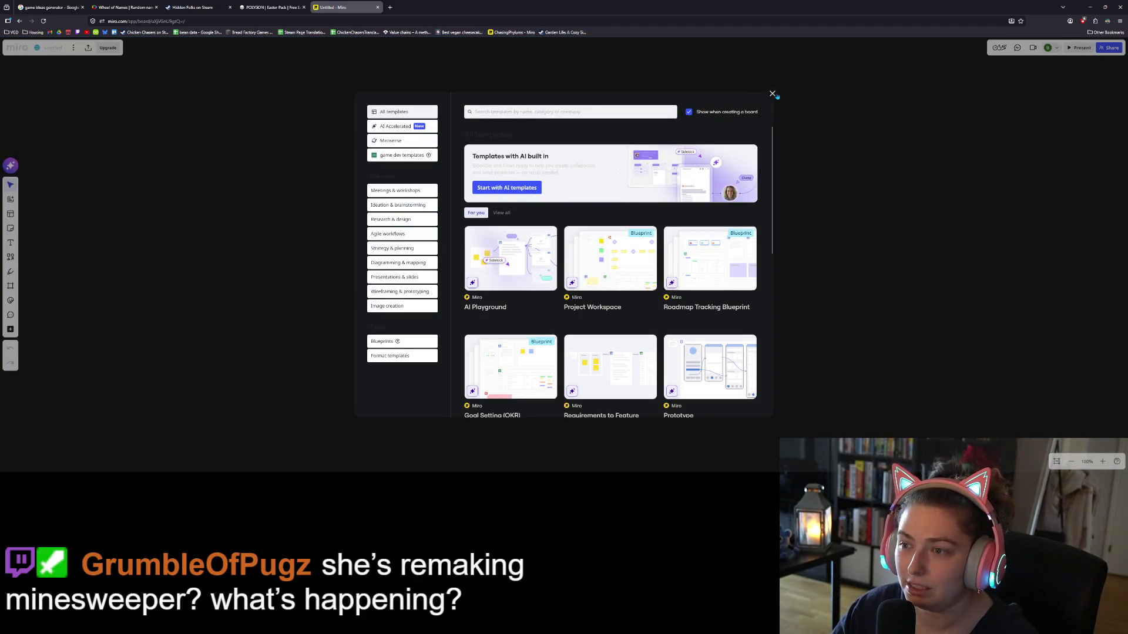
pyautogui.click(772, 93)
pyautogui.click(678, 206)
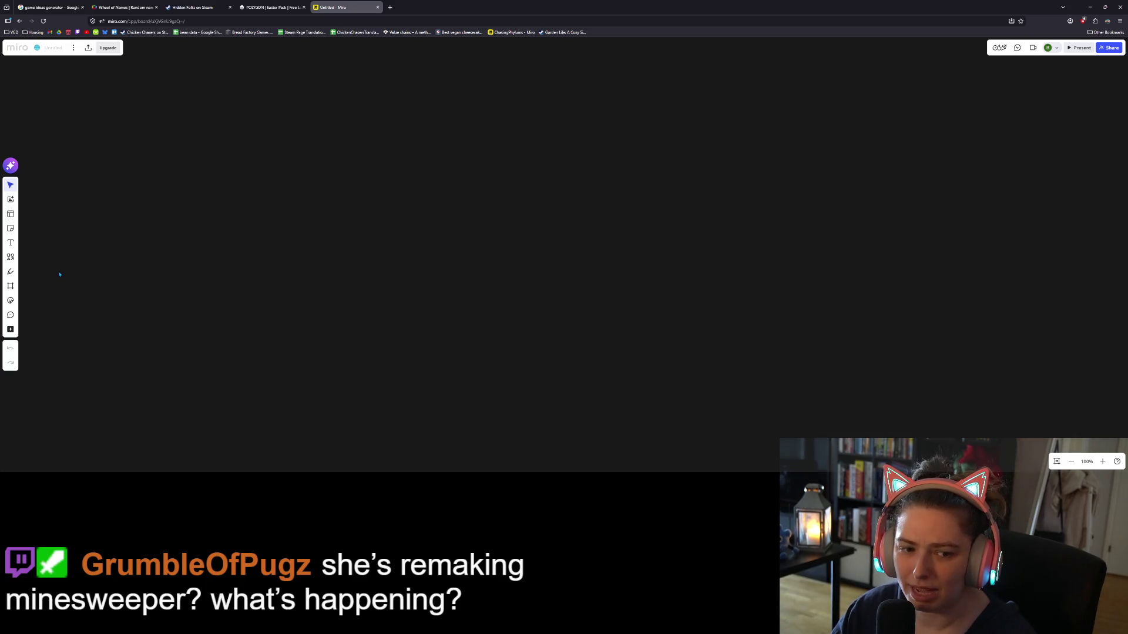
pyautogui.click(10, 271)
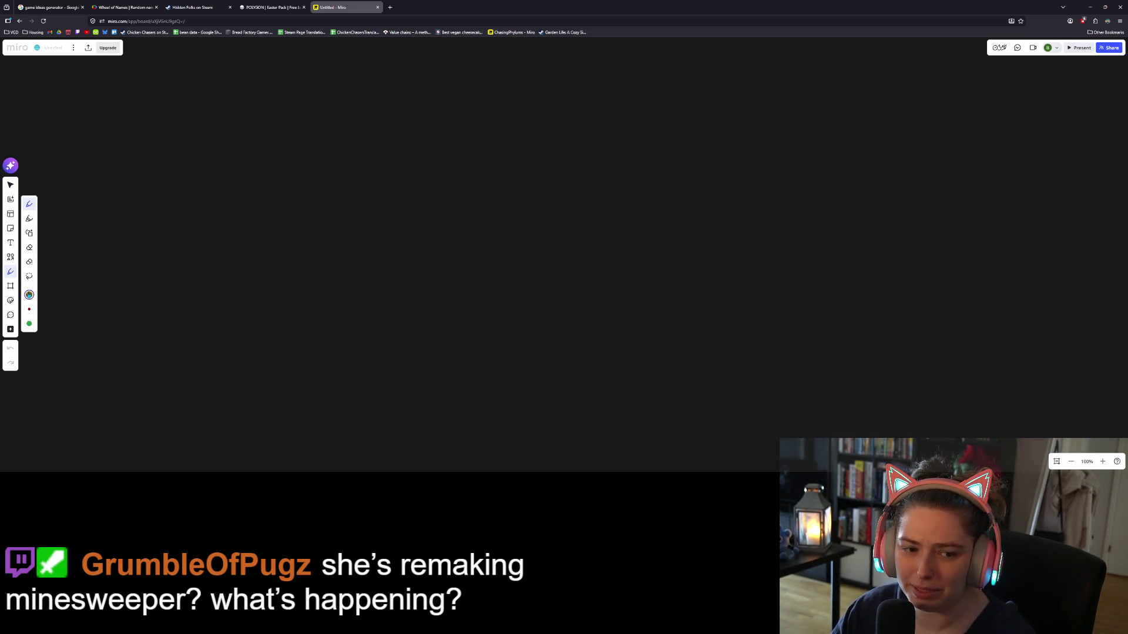
pyautogui.click(378, 7)
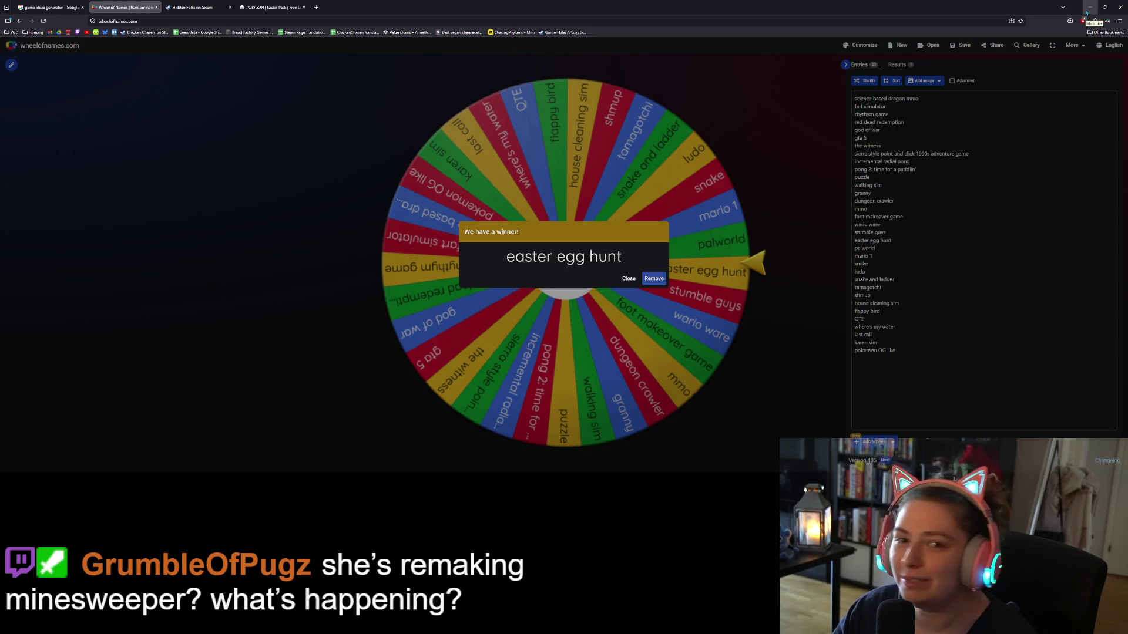
# - Minimize the Wheel of Names browser window to reveal Krita's start screen
pyautogui.click(1087, 12)
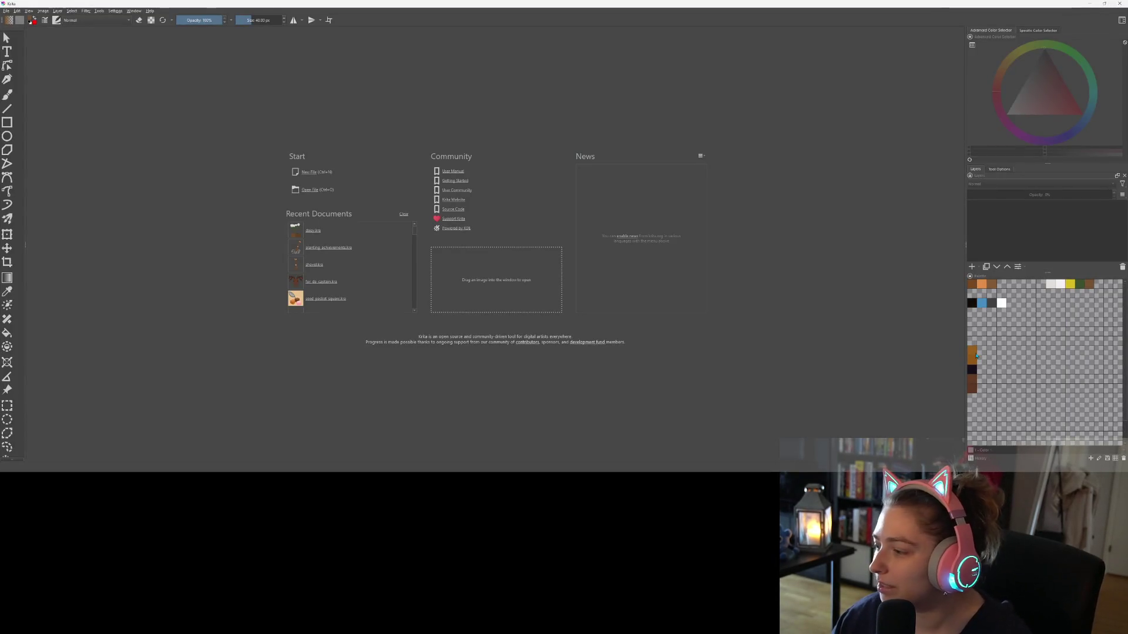
# - Create a new 1280×1280 document in Krita
pyautogui.click(306, 172)
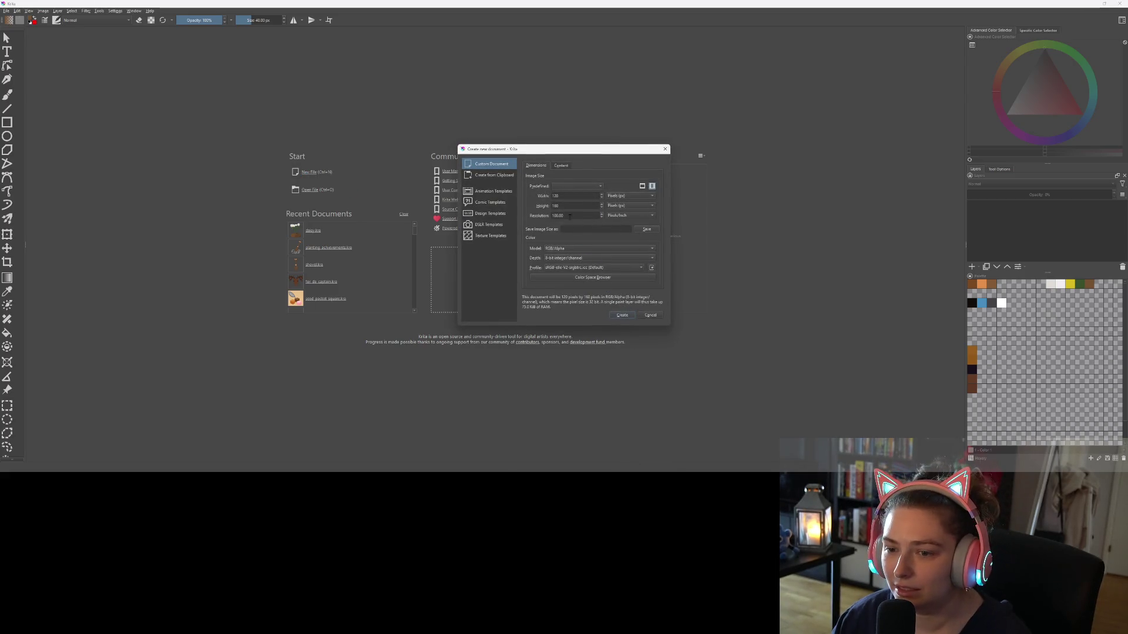
pyautogui.doubleClick(566, 193)
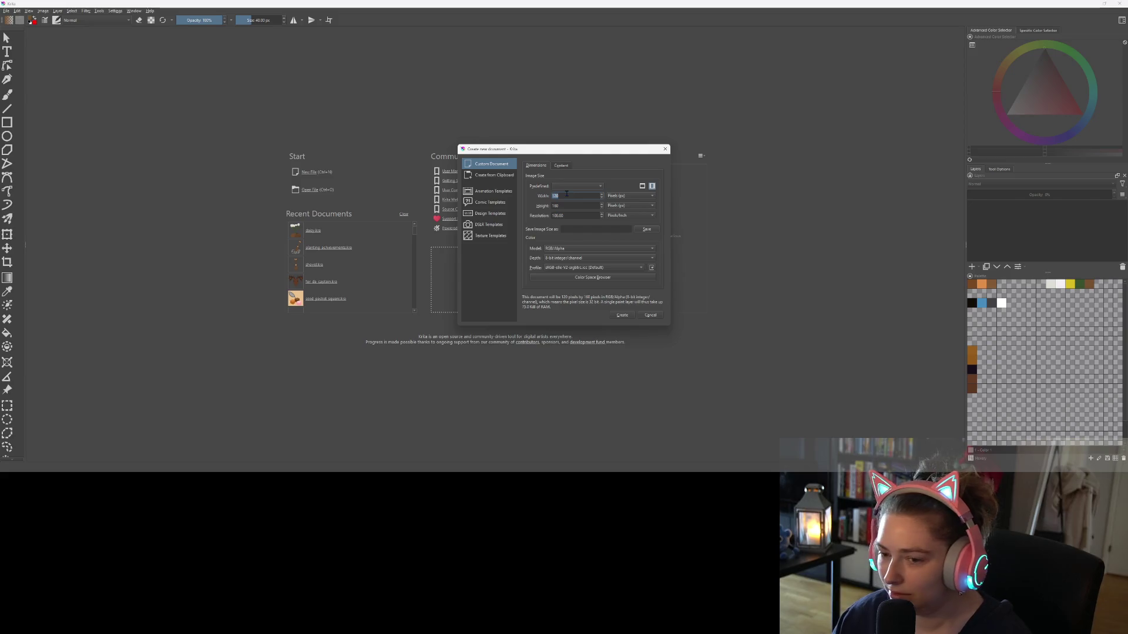
pyautogui.write('1280')
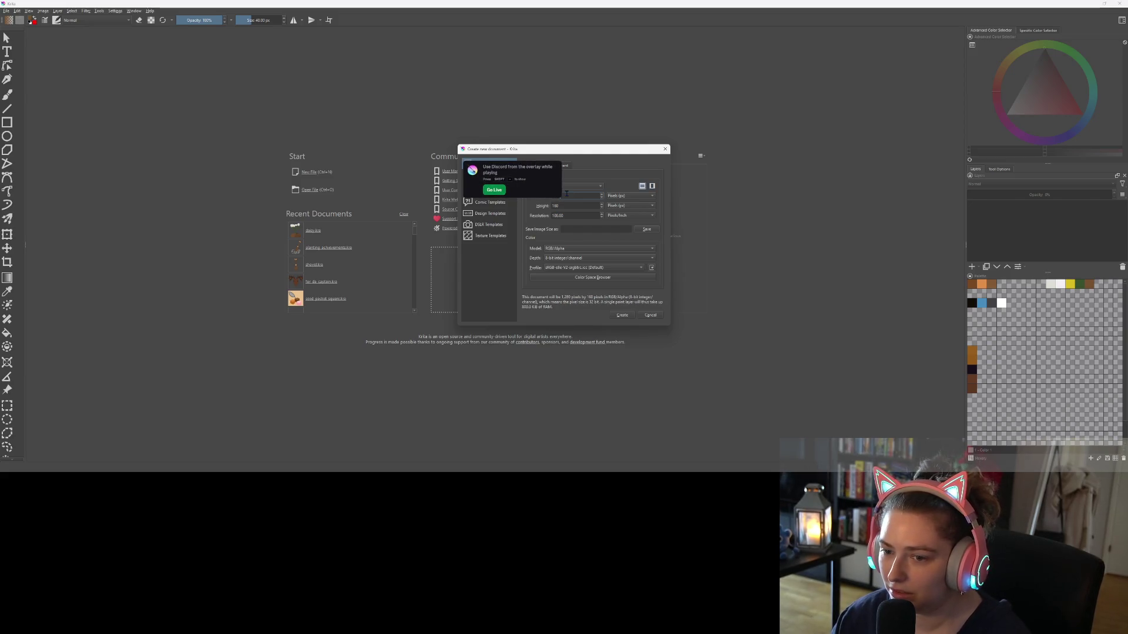
pyautogui.press('Tab')
pyautogui.write('1280')
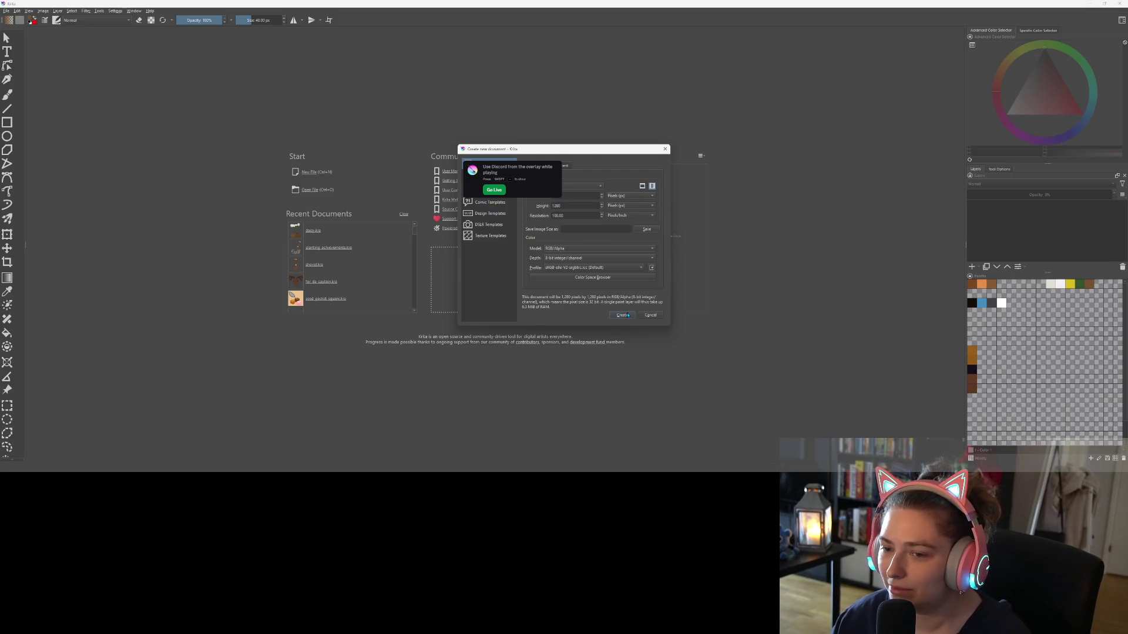
pyautogui.click(622, 315)
# - Fill the blank canvas with dark grey using the Fill tool
pyautogui.press('f')
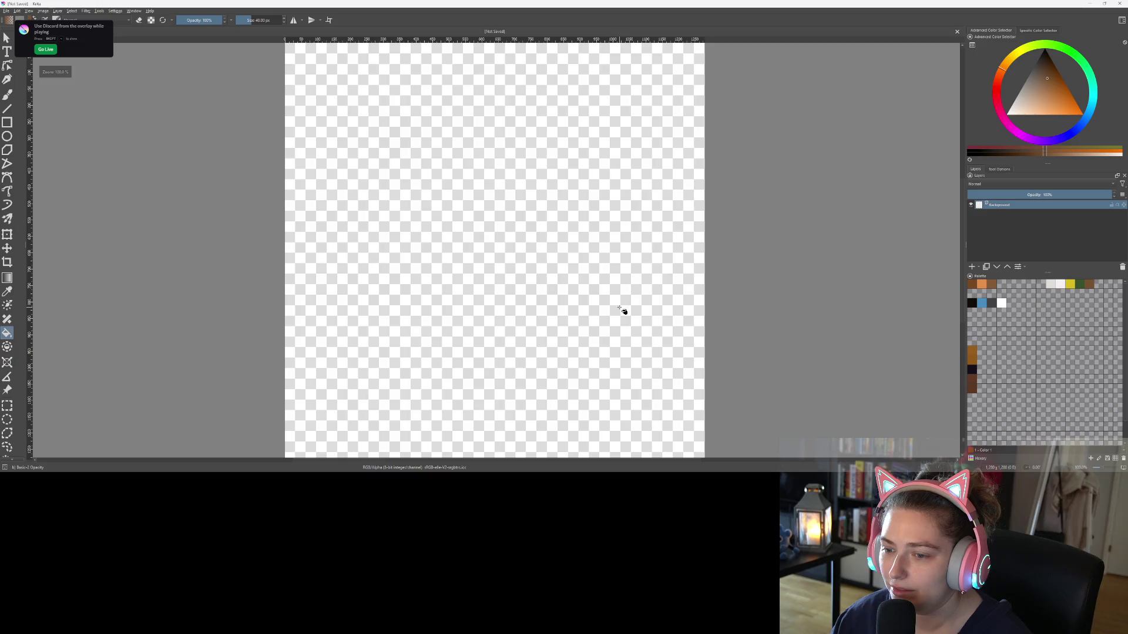
pyautogui.click(1036, 68)
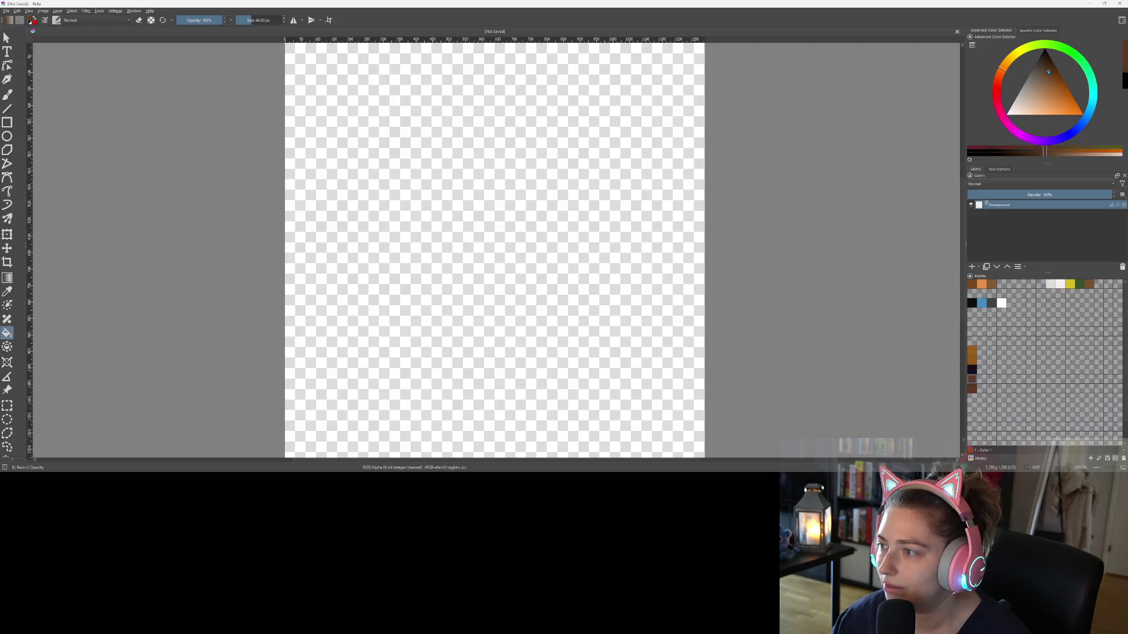
pyautogui.click(606, 189)
pyautogui.scroll(6, 668, 267)
pyautogui.scroll(2, 713, 287)
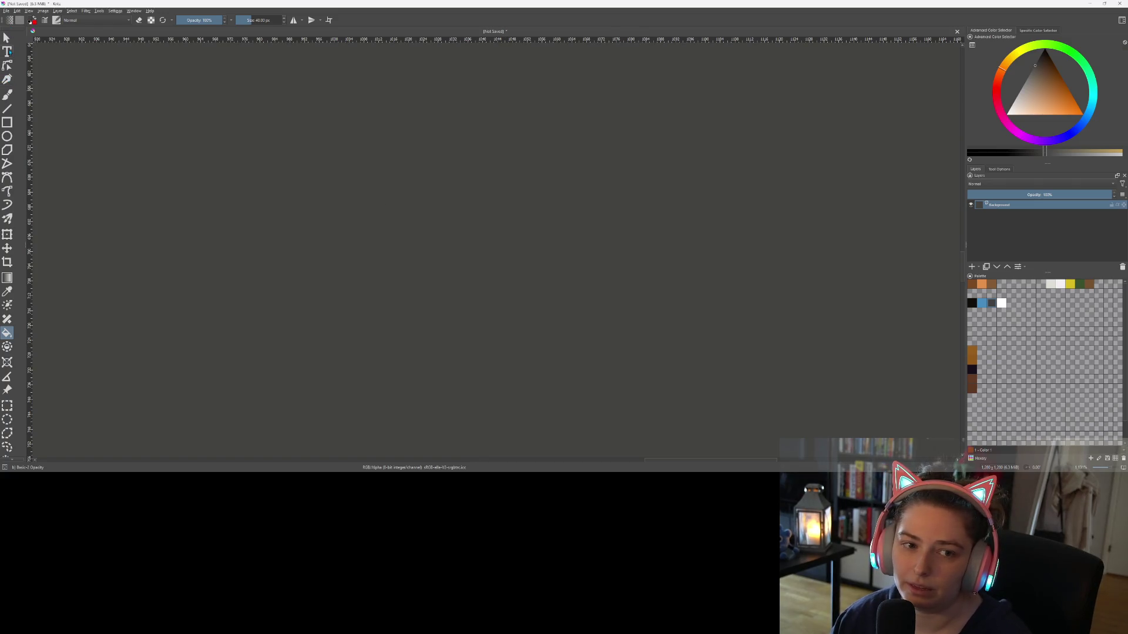
# - Try the Text and Brush tools, then minimize Krita
pyautogui.click(8, 52)
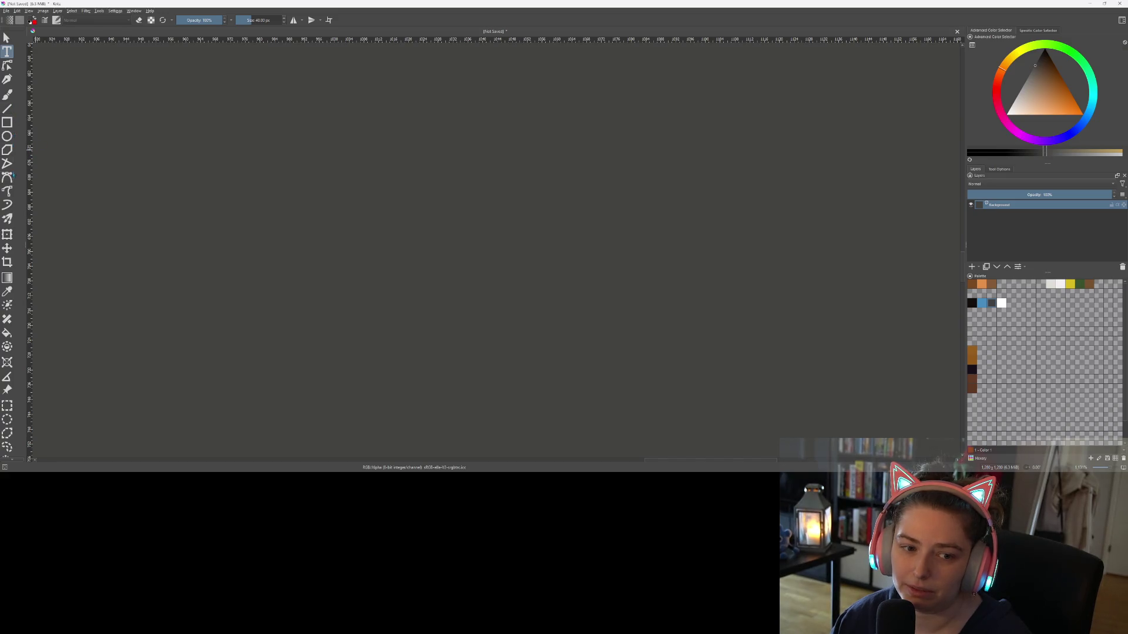
pyautogui.click(7, 96)
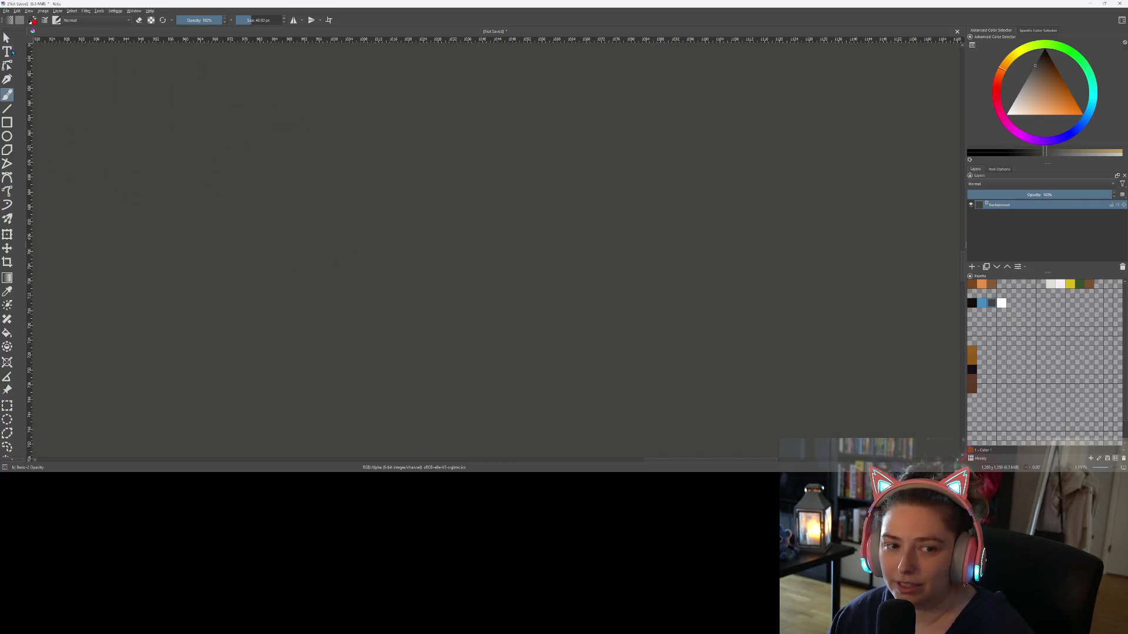
pyautogui.click(12, 52)
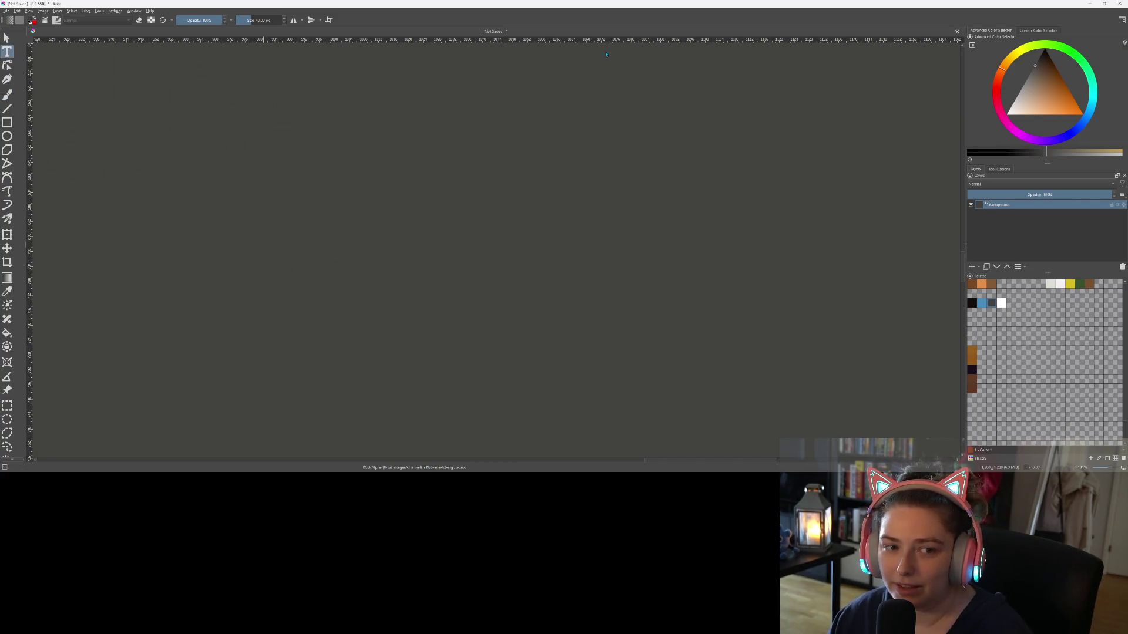
pyautogui.click(1094, 6)
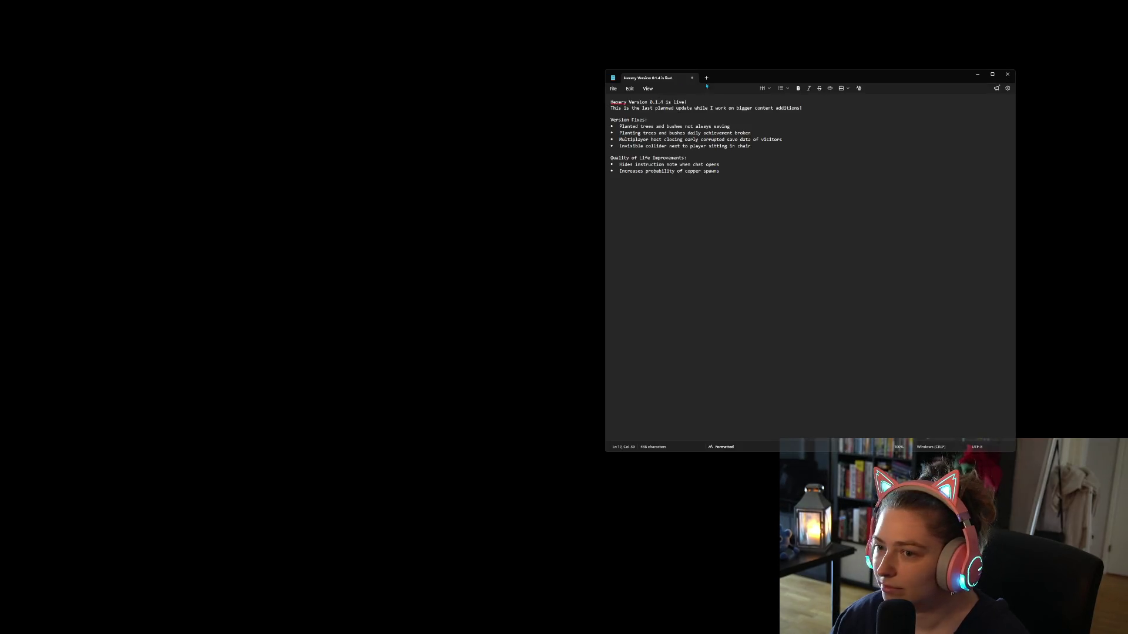
# - Open a new Notepad tab and close the Hexery patch notes without saving
pyautogui.click(707, 78)
pyautogui.click(692, 78)
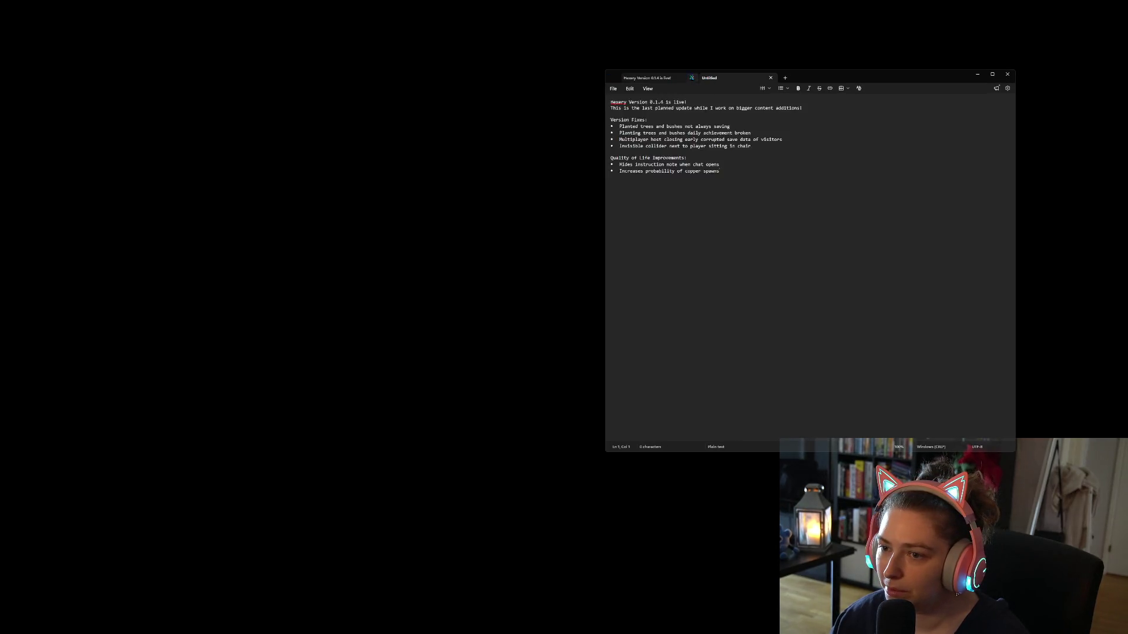
pyautogui.click(777, 276)
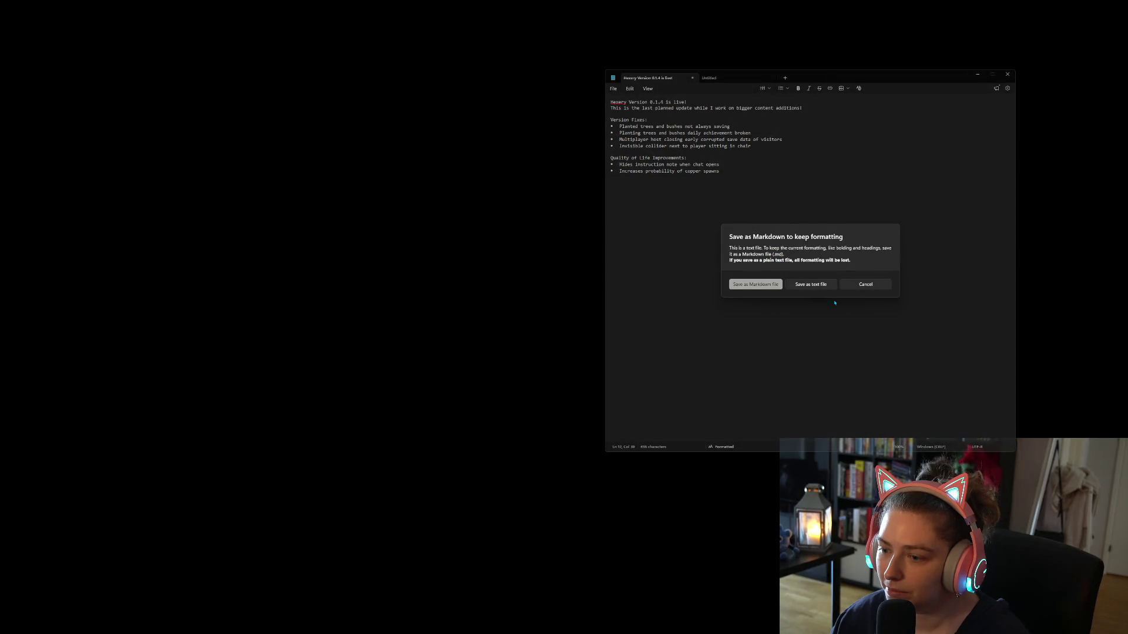
pyautogui.click(854, 283)
pyautogui.click(692, 78)
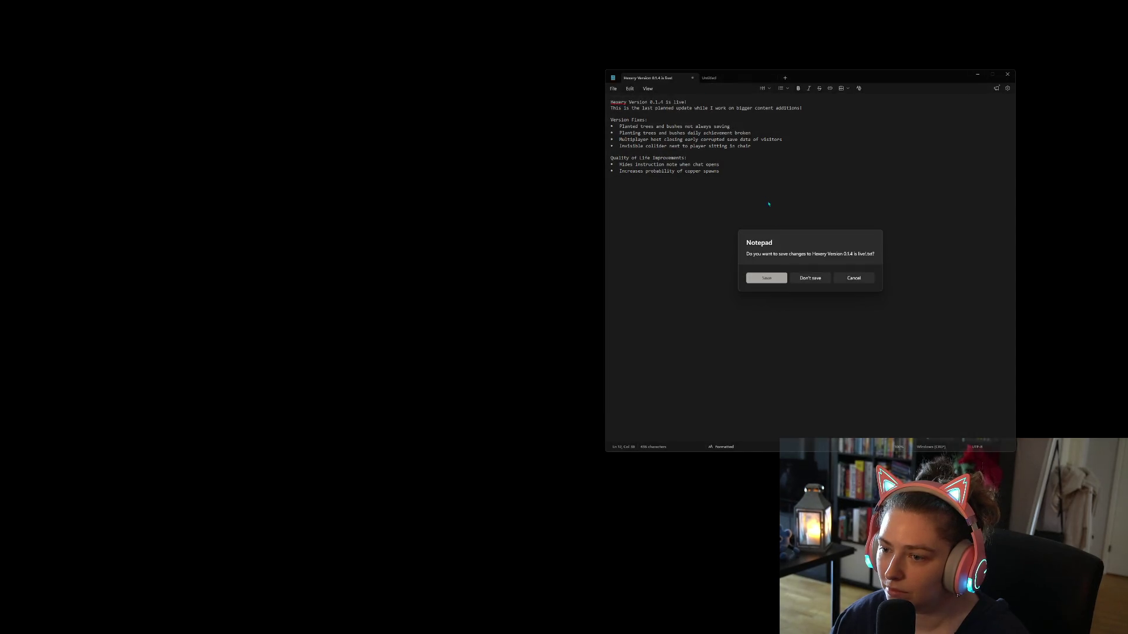
pyautogui.click(820, 279)
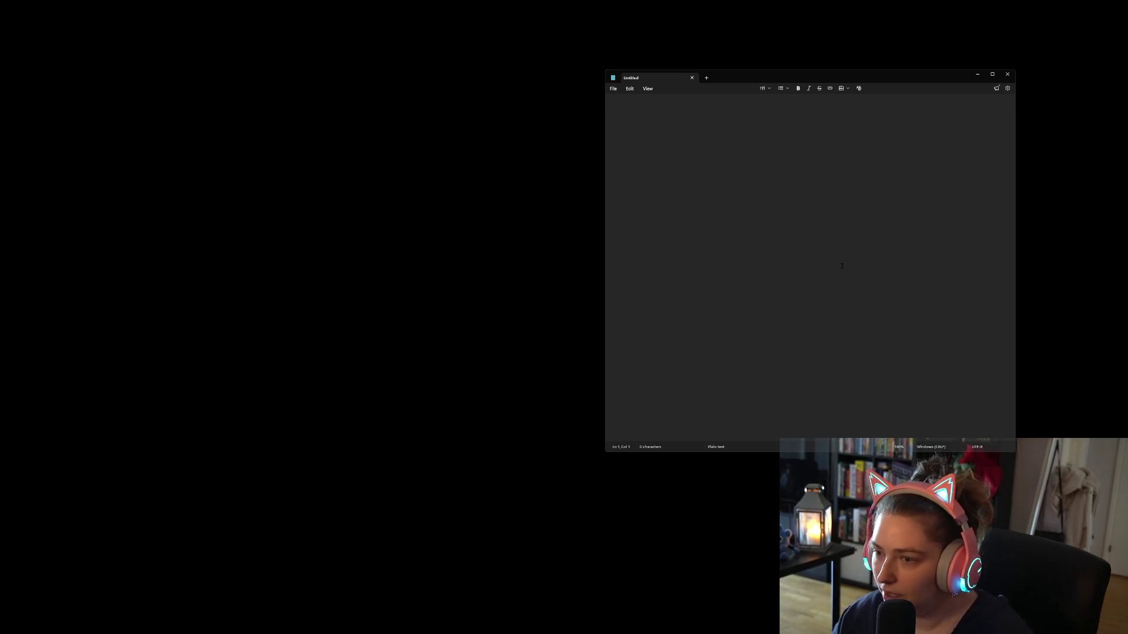
# - Start a bulleted '3D game' list: 3rd person camera, single character controller, open world environment
pyautogui.click(787, 88)
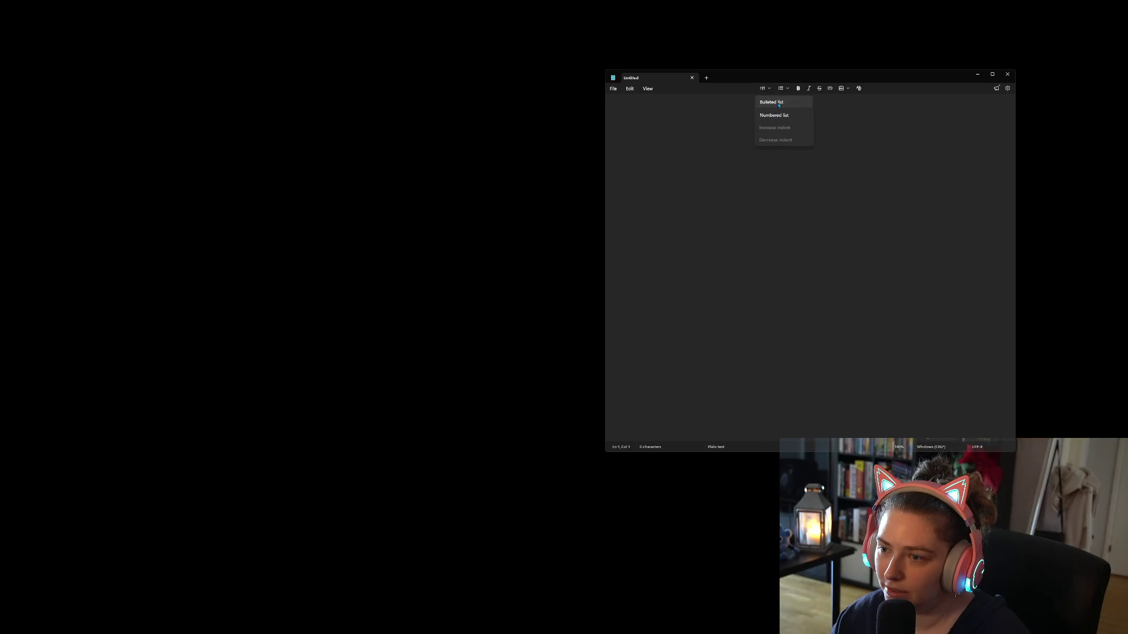
pyautogui.click(775, 102)
pyautogui.write('3D game')
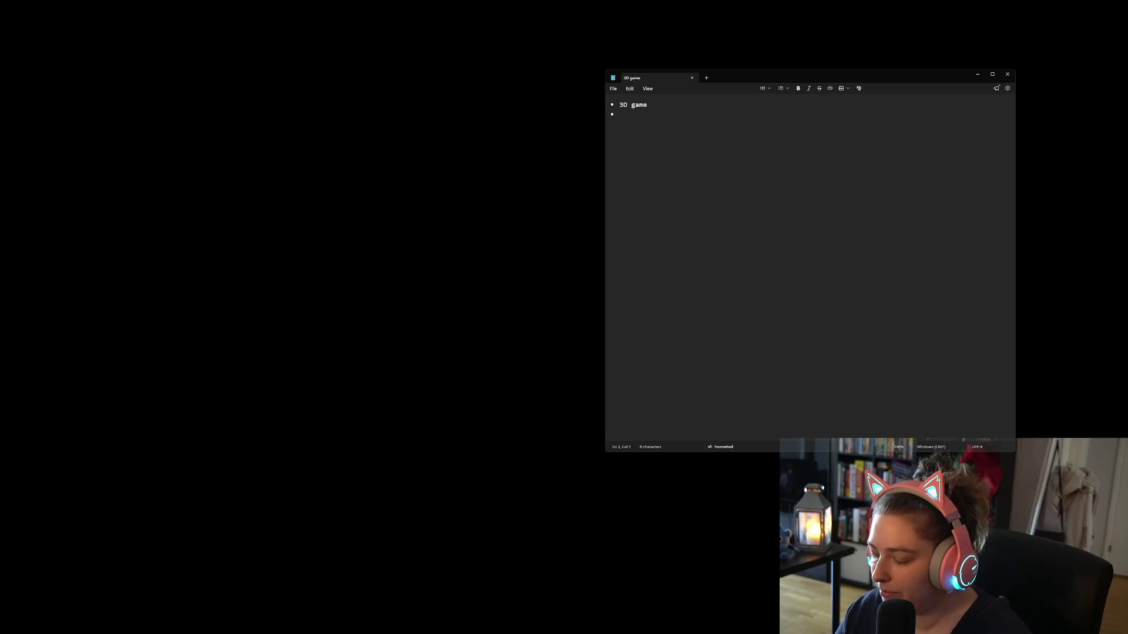
pyautogui.press('Return')
pyautogui.write('3rd person camera ')
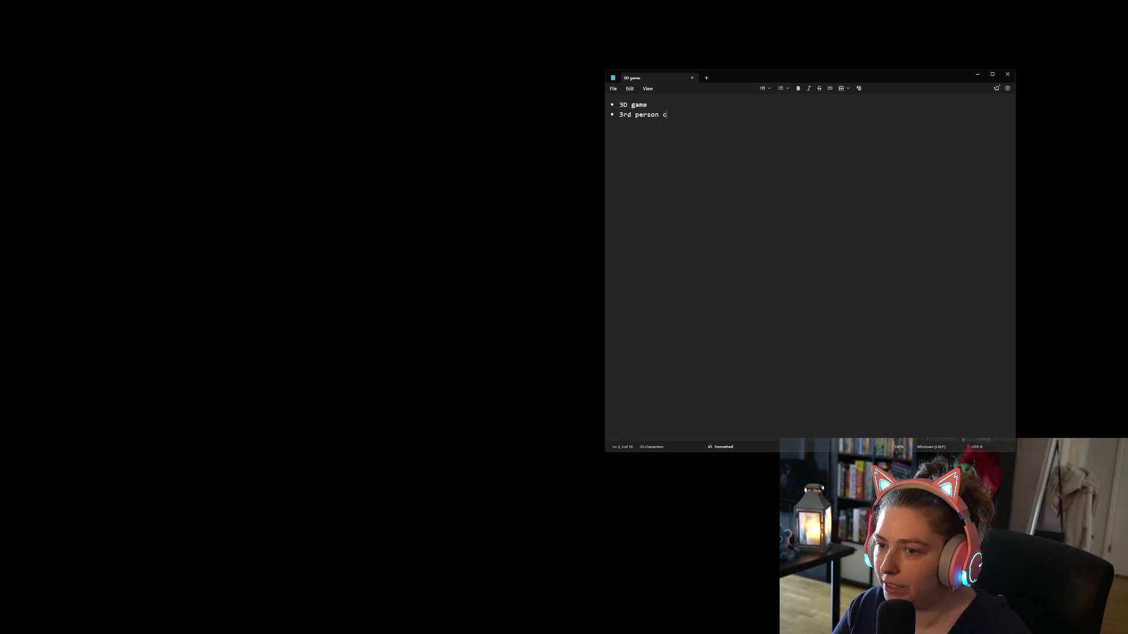
pyautogui.write('Sing')
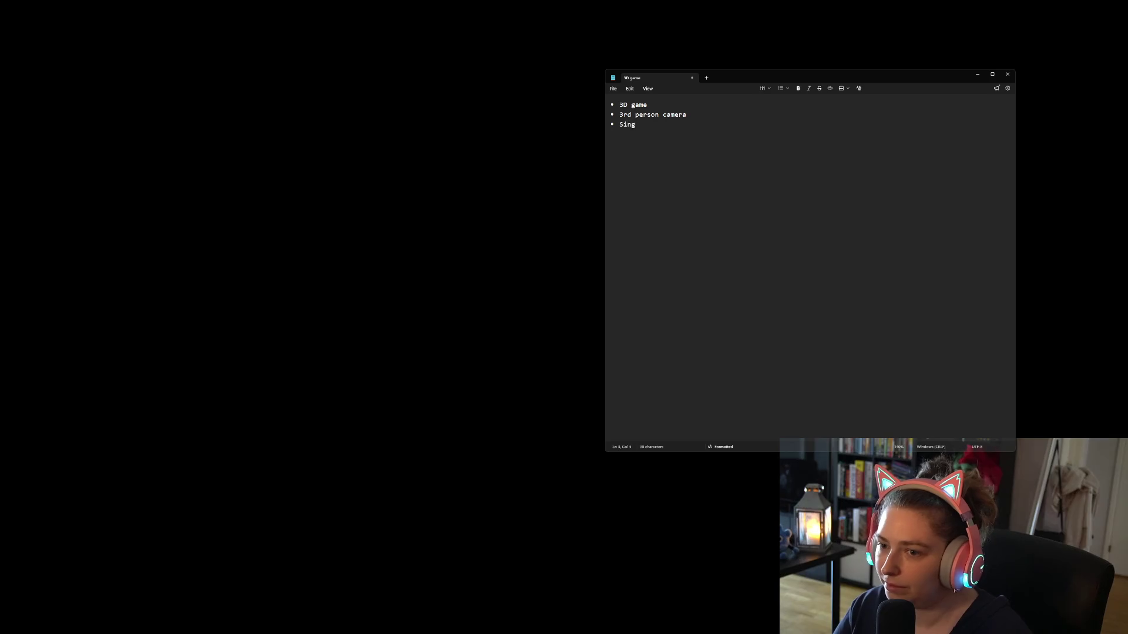
pyautogui.write('le ch')
pyautogui.write('ct')
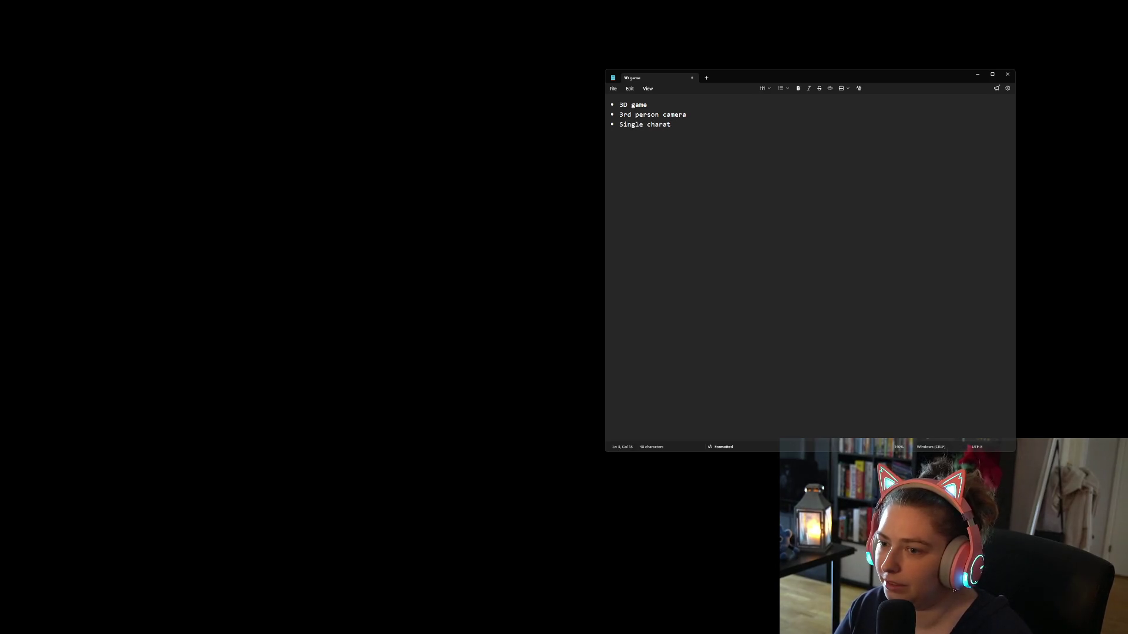
pyautogui.write('ter controlled')
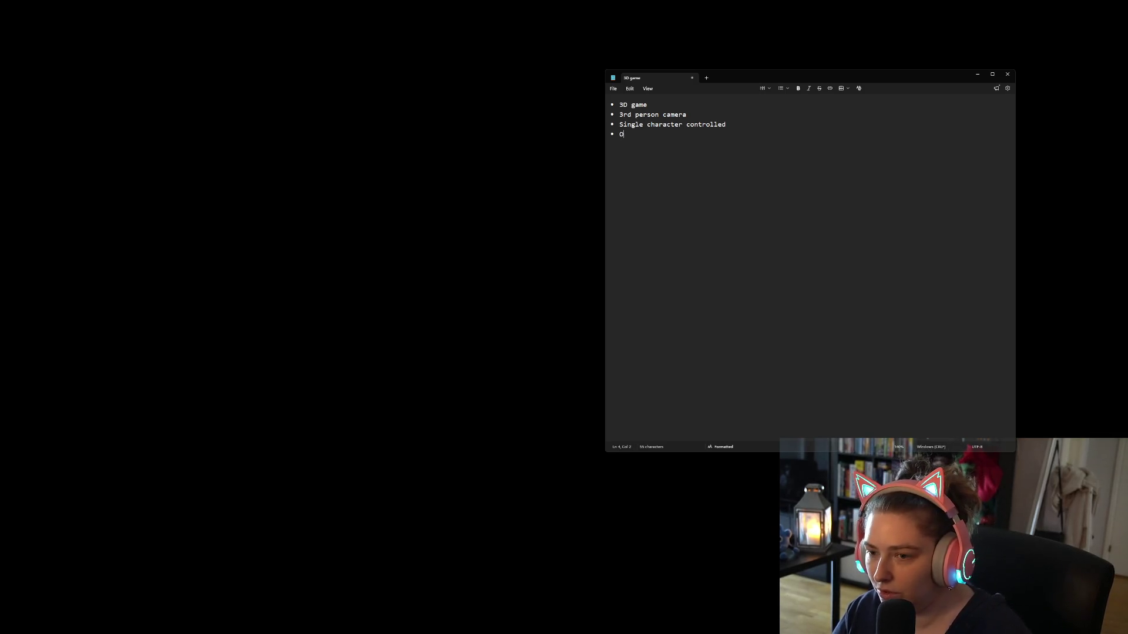
pyautogui.write('pen world ')
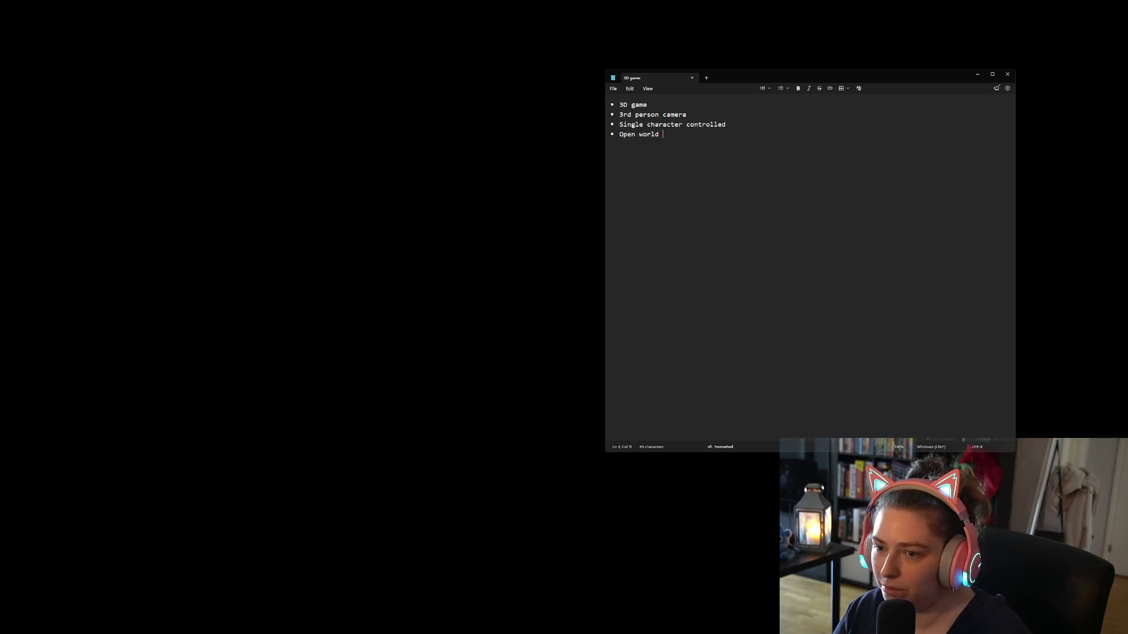
pyautogui.write('envi')
# - Add bullets about rng egg spawn points and collecting eggs within a timer to win
pyautogui.press('BackSpace')
pyautogui.press('BackSpace')
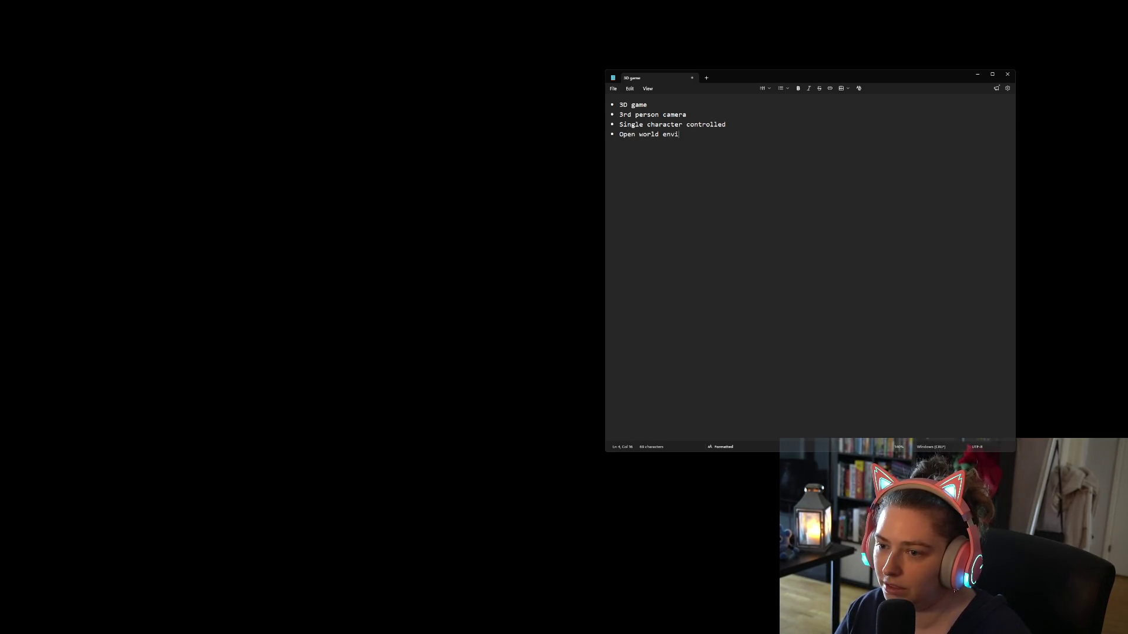
pyautogui.write('ronment')
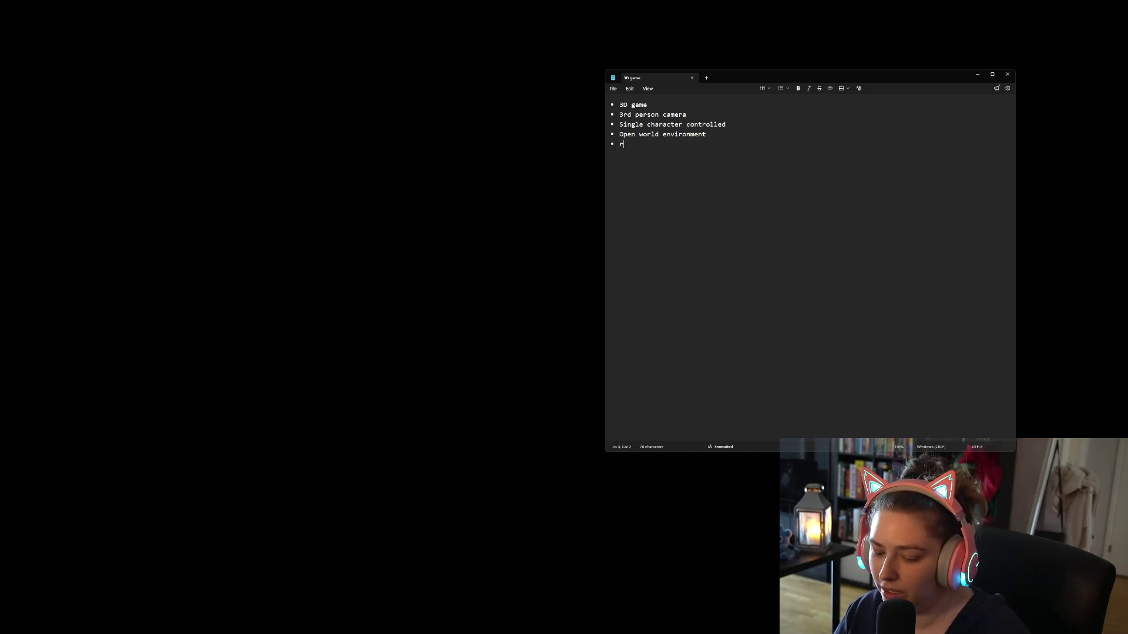
pyautogui.write(' rng spawn ')
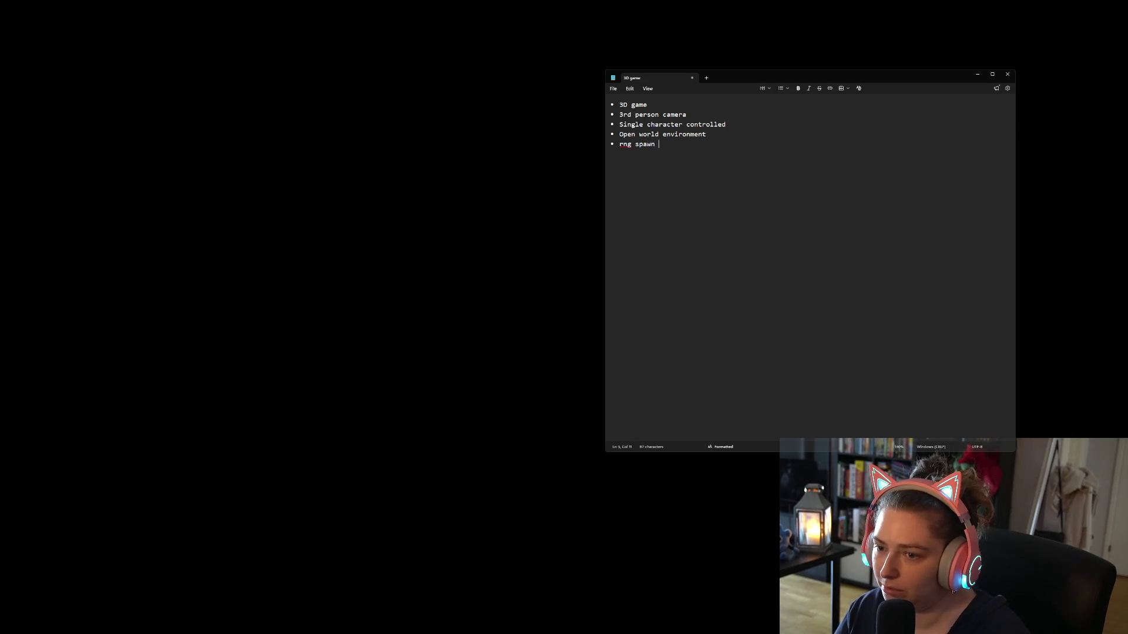
pyautogui.write('points for ')
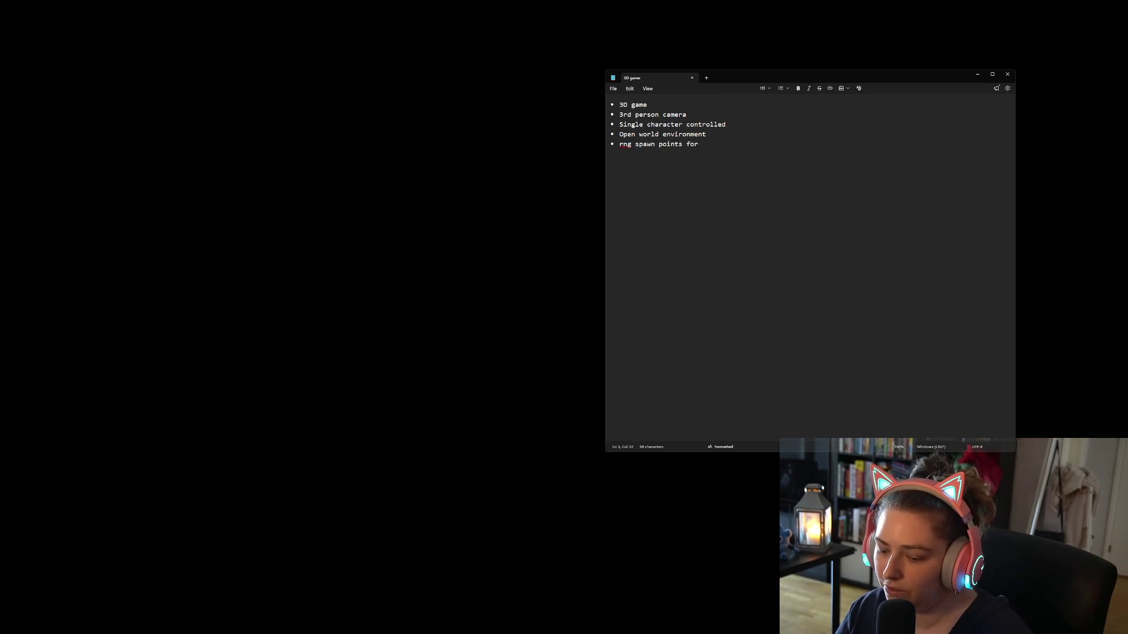
pyautogui.write('eggs h')
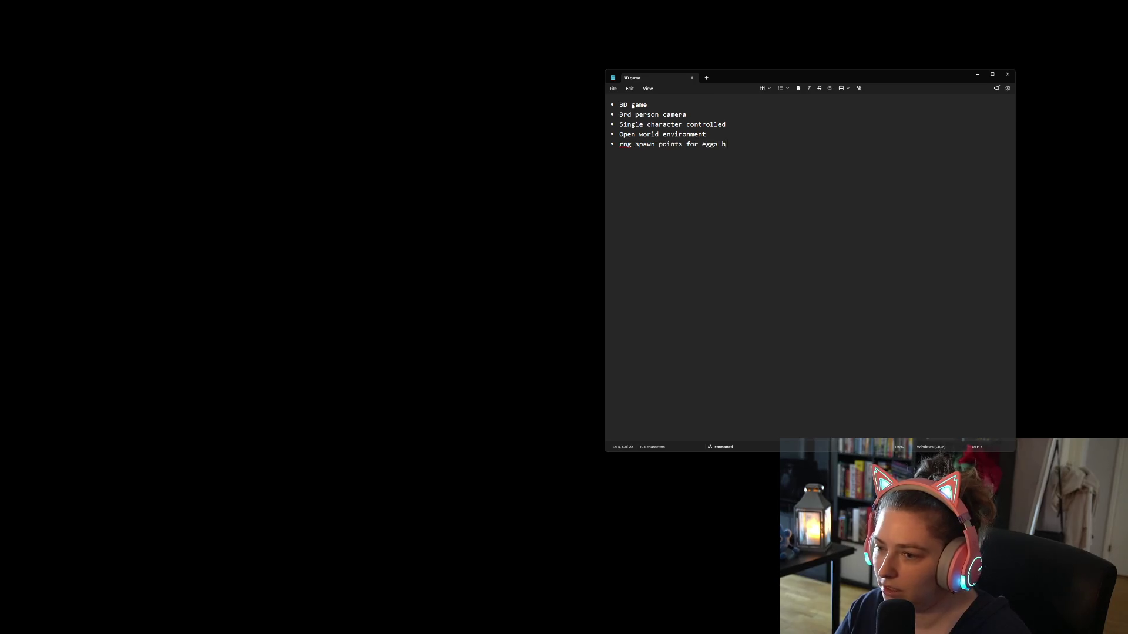
pyautogui.write('idden around the ')
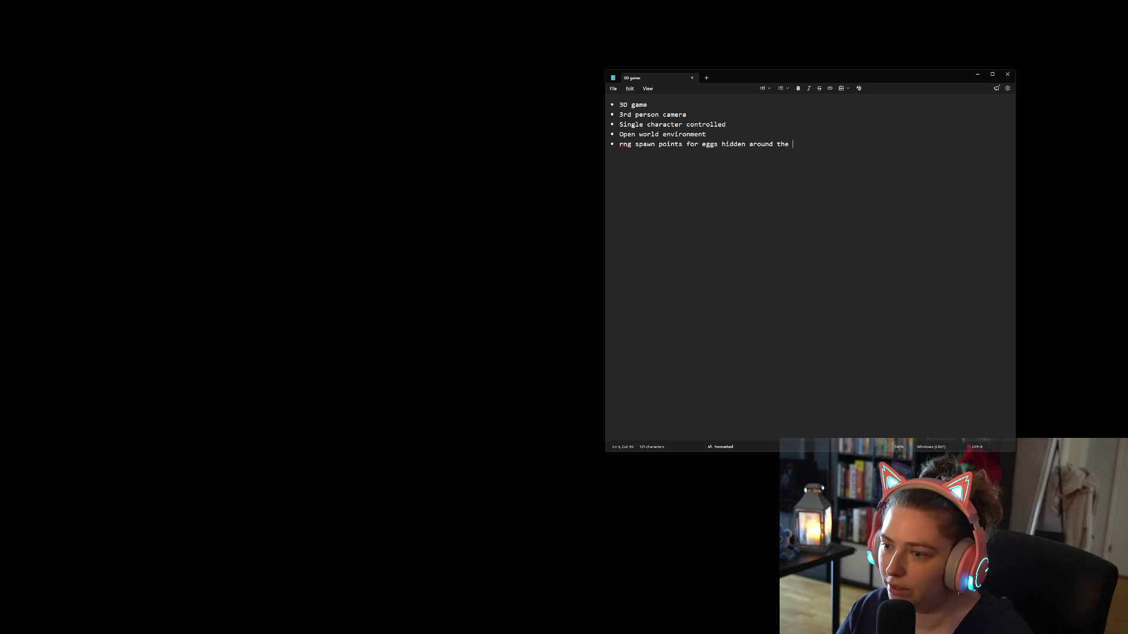
pyautogui.write('place')
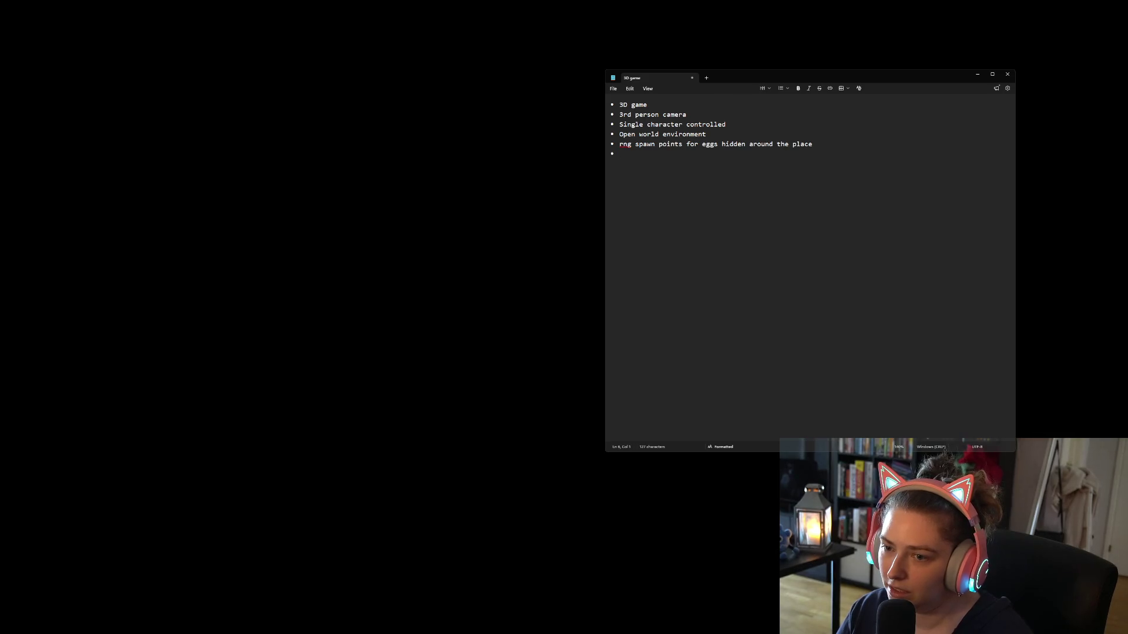
pyautogui.write(' collect so many eggs ')
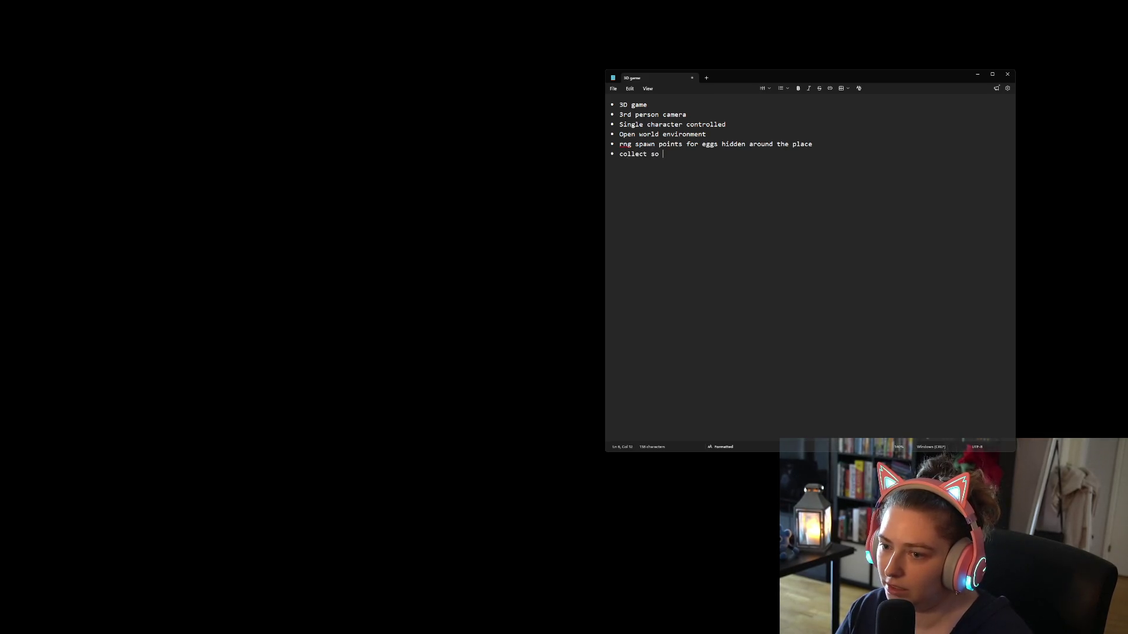
pyautogui.write('in')
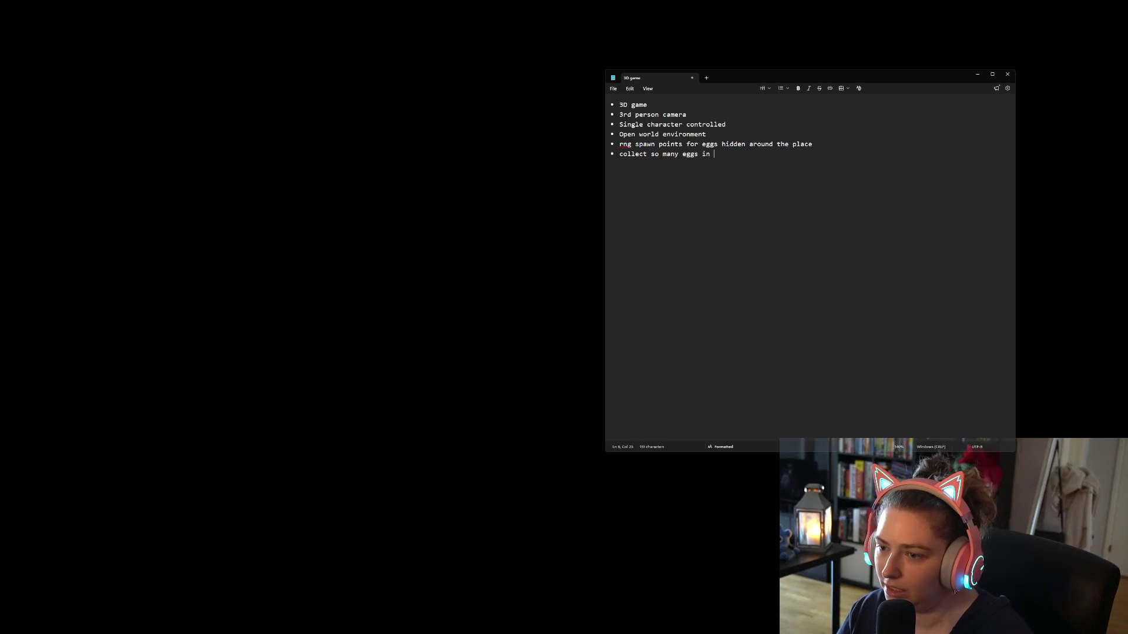
pyautogui.press('BackSpace')
pyautogui.press('BackSpace')
pyautogui.press('BackSpace')
pyautogui.write('within ')
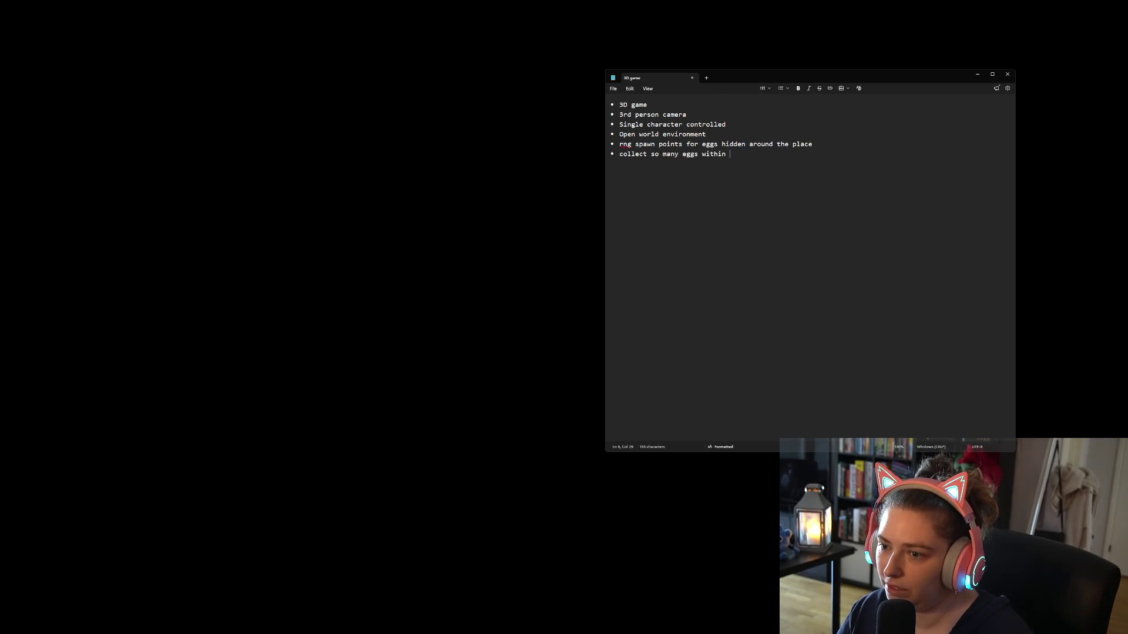
pyautogui.write('timer to w')
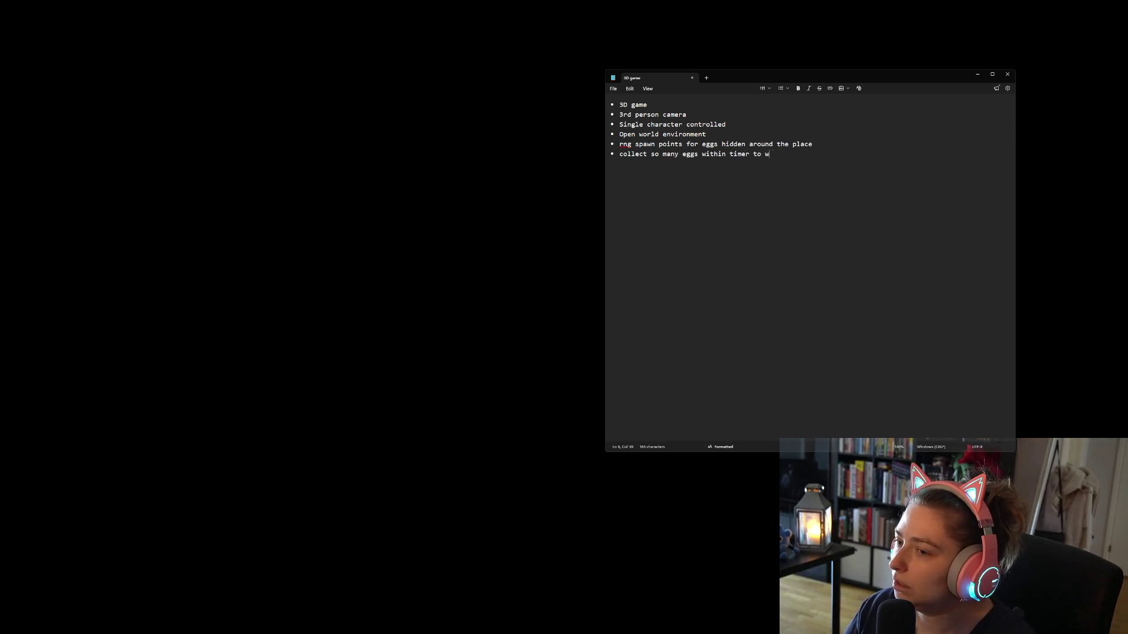
pyautogui.write('in')
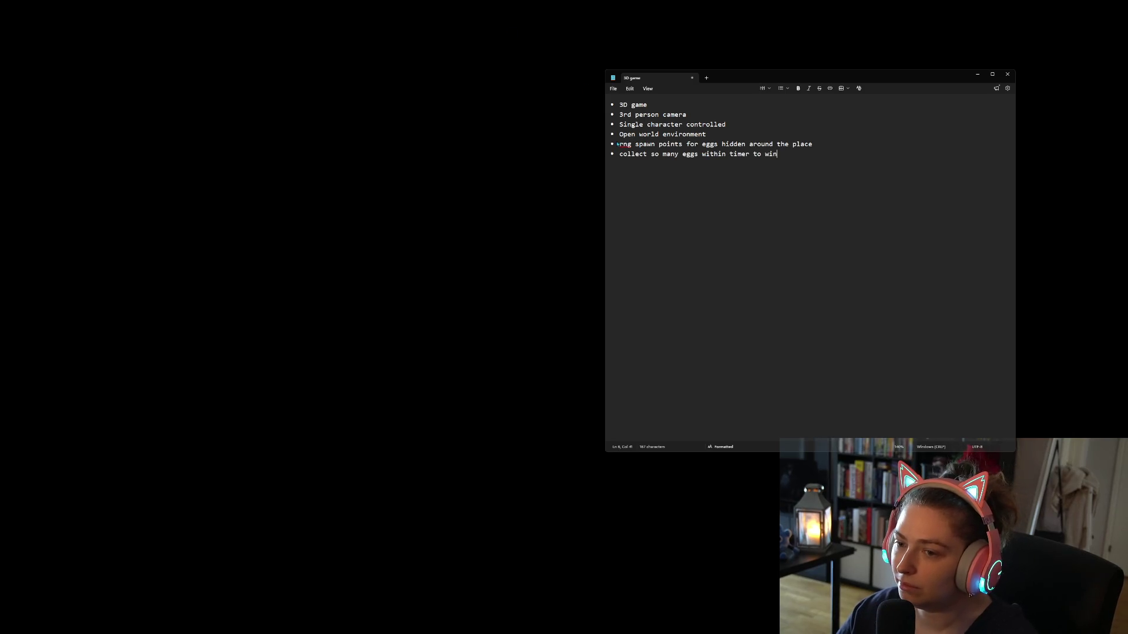
# - Change 'Open world environment' to 'Limited world environment' and trim leftover text
pyautogui.press('BackSpace')
pyautogui.write('Limited')
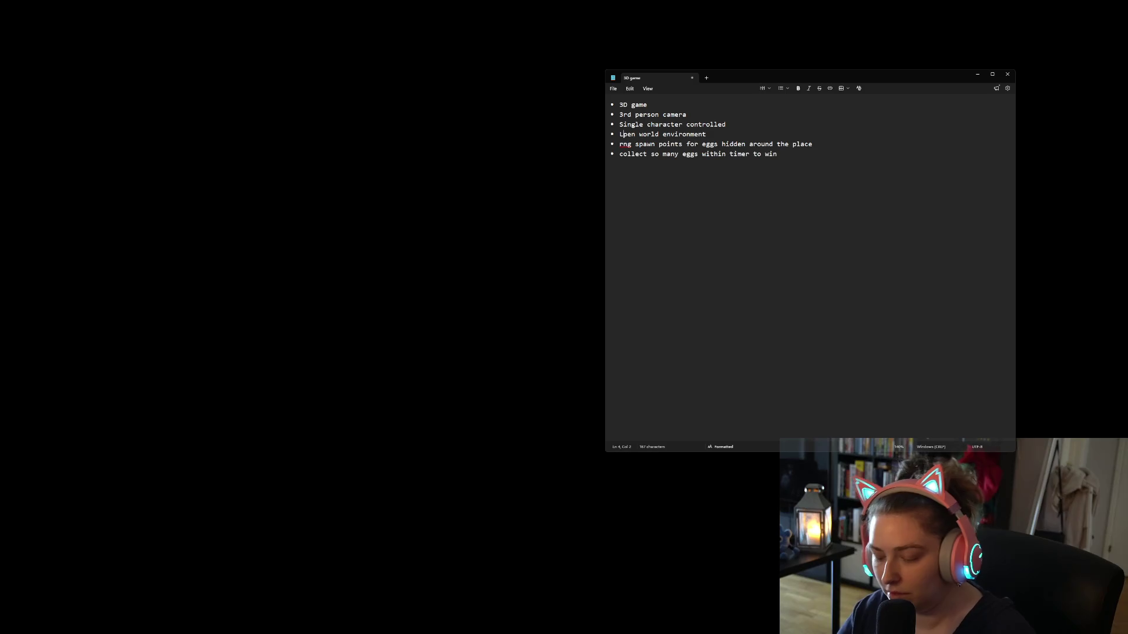
pyautogui.press('Delete')
pyautogui.press('Delete')
pyautogui.press('Delete')
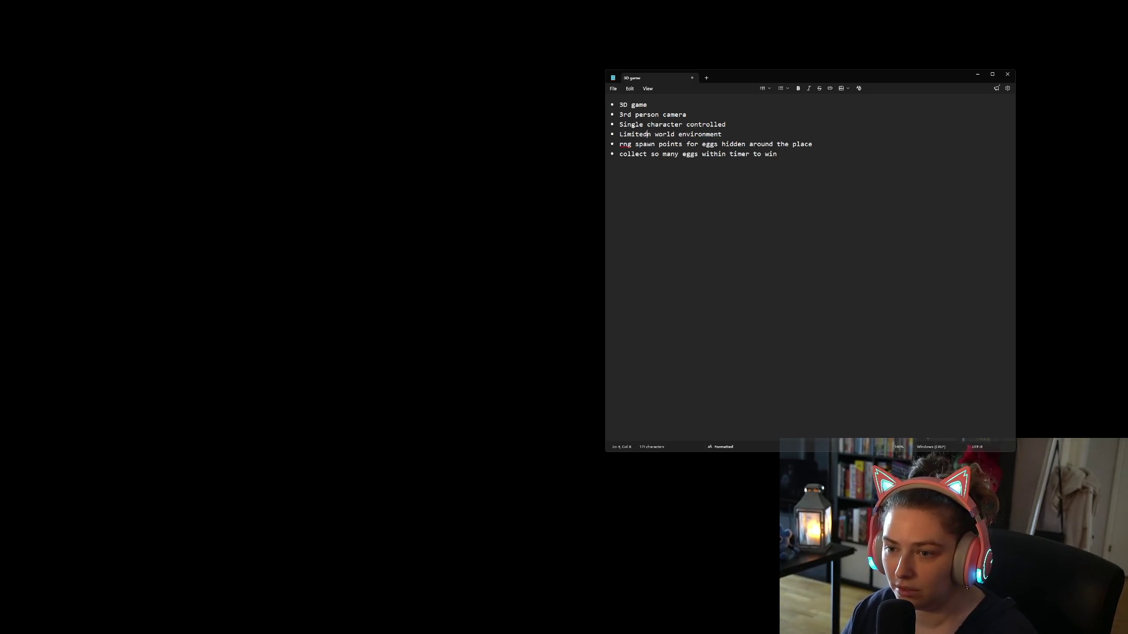
pyautogui.write('- o')
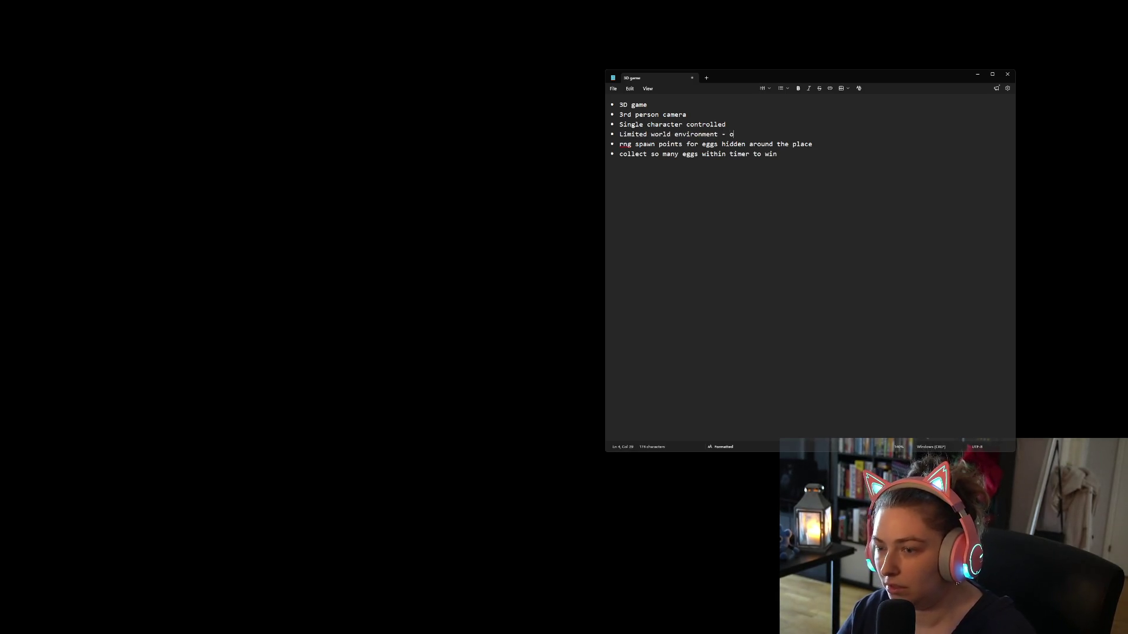
pyautogui.write('s')
pyautogui.press('BackSpace')
pyautogui.press('BackSpace')
pyautogui.press('BackSpace')
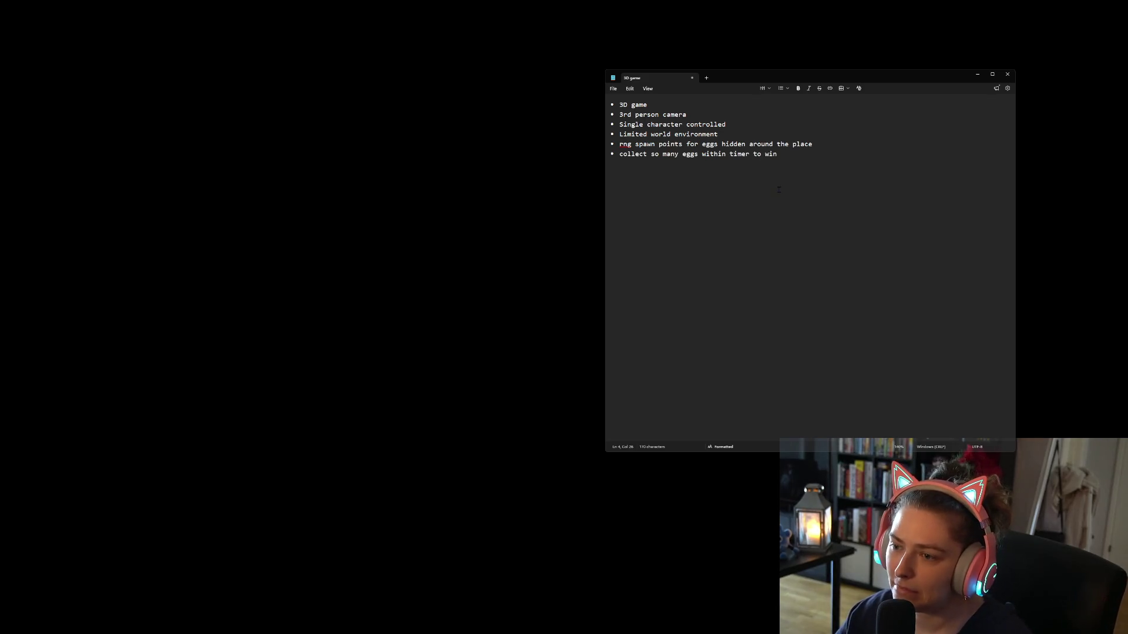
# - Add 'stretch goals' with bullets 'Character customization' and 'npcs that also are hunting the eggs'
pyautogui.keyDown('ctrl'); pyautogui.scroll(12, 813, 192); pyautogui.keyUp('ctrl')
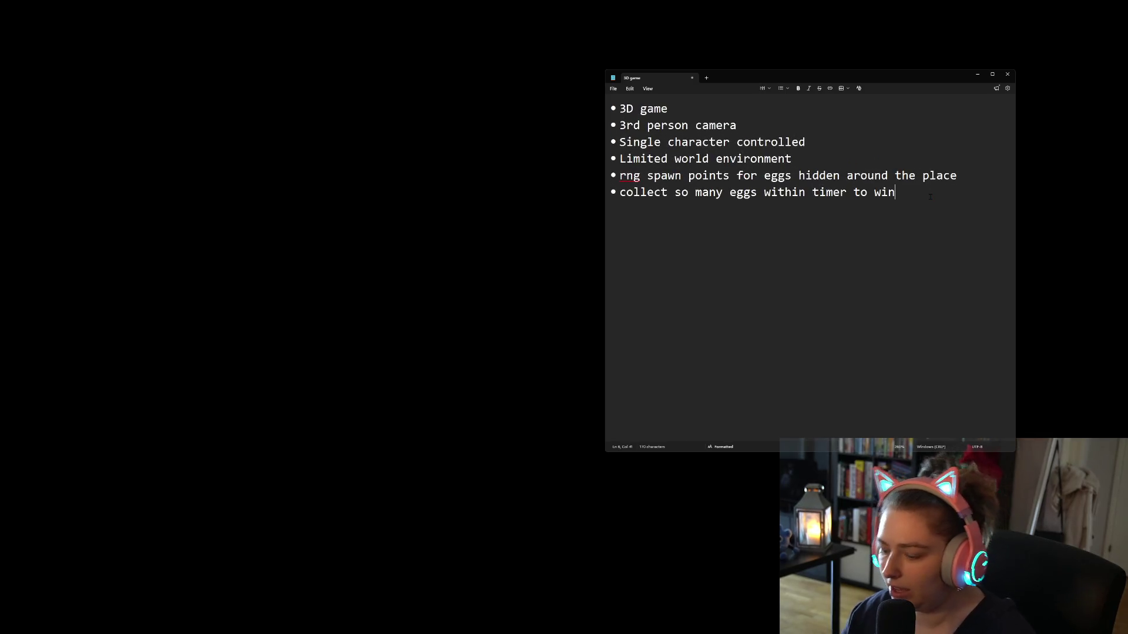
pyautogui.press('Return')
pyautogui.press('Return')
pyautogui.press('Return')
pyautogui.write('stre')
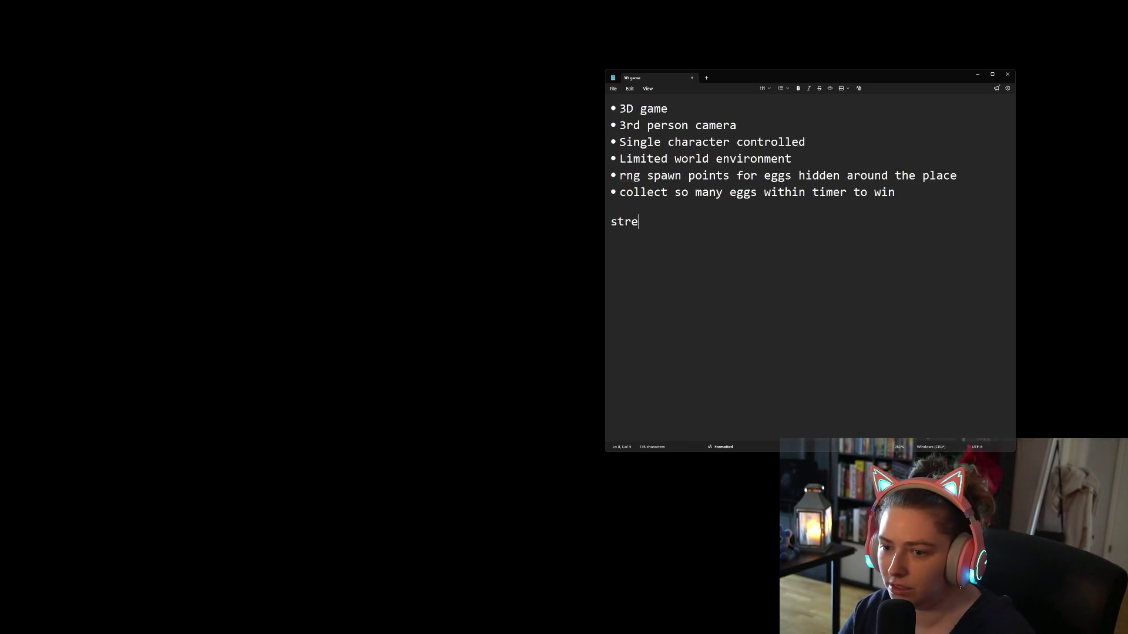
pyautogui.write('tch goals')
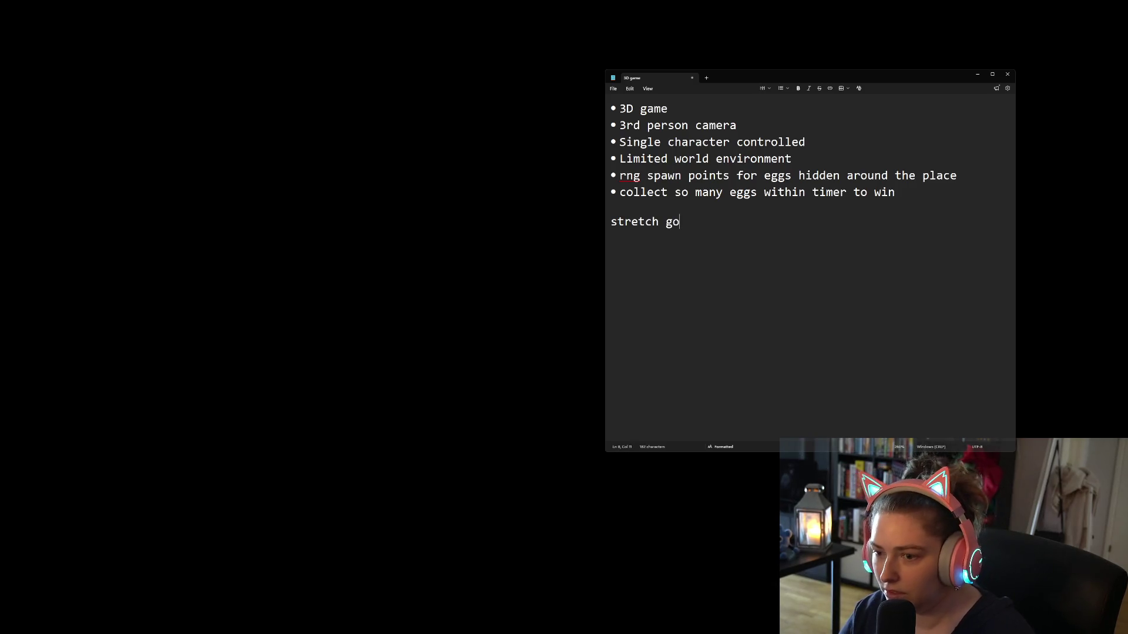
pyautogui.click(783, 88)
pyautogui.click(780, 104)
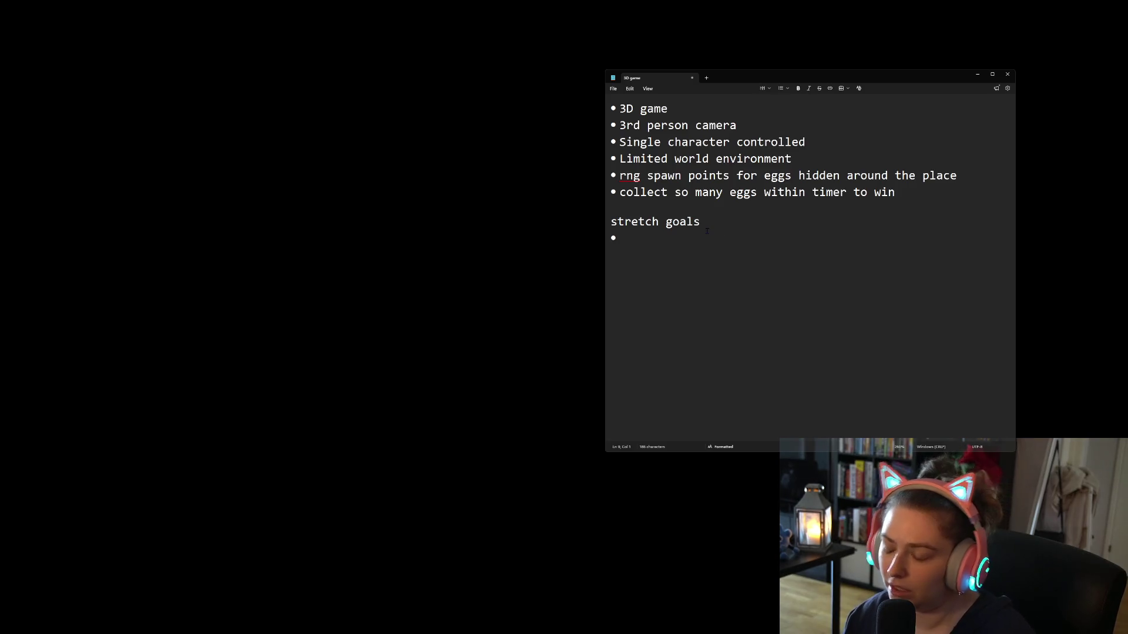
pyautogui.write('Character')
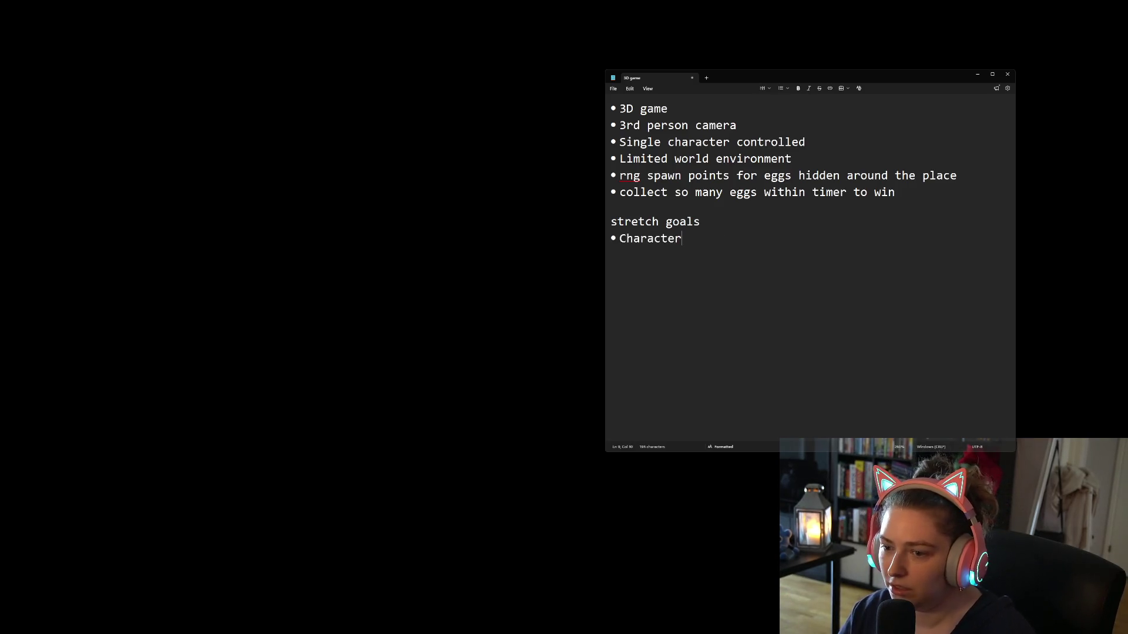
pyautogui.write(' customization')
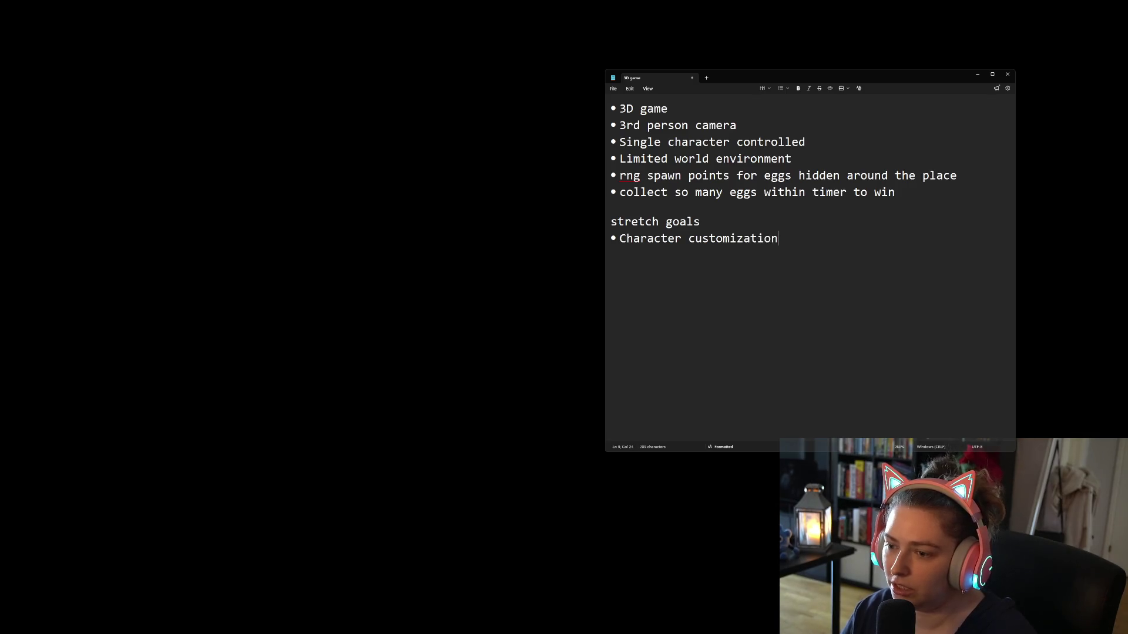
pyautogui.press('Return')
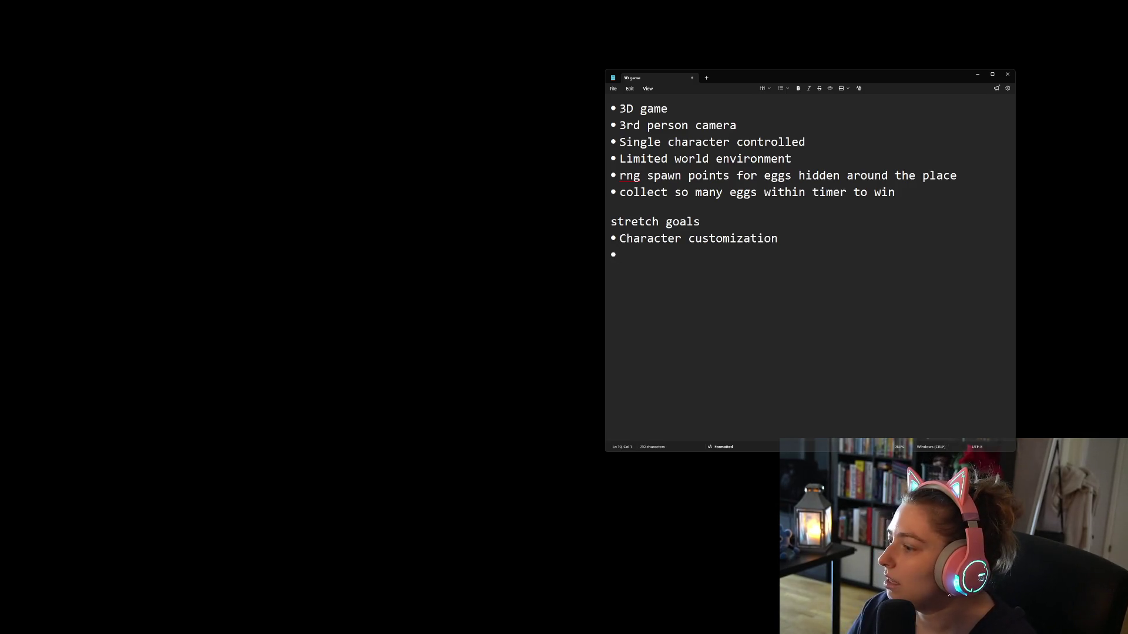
pyautogui.write('npcs')
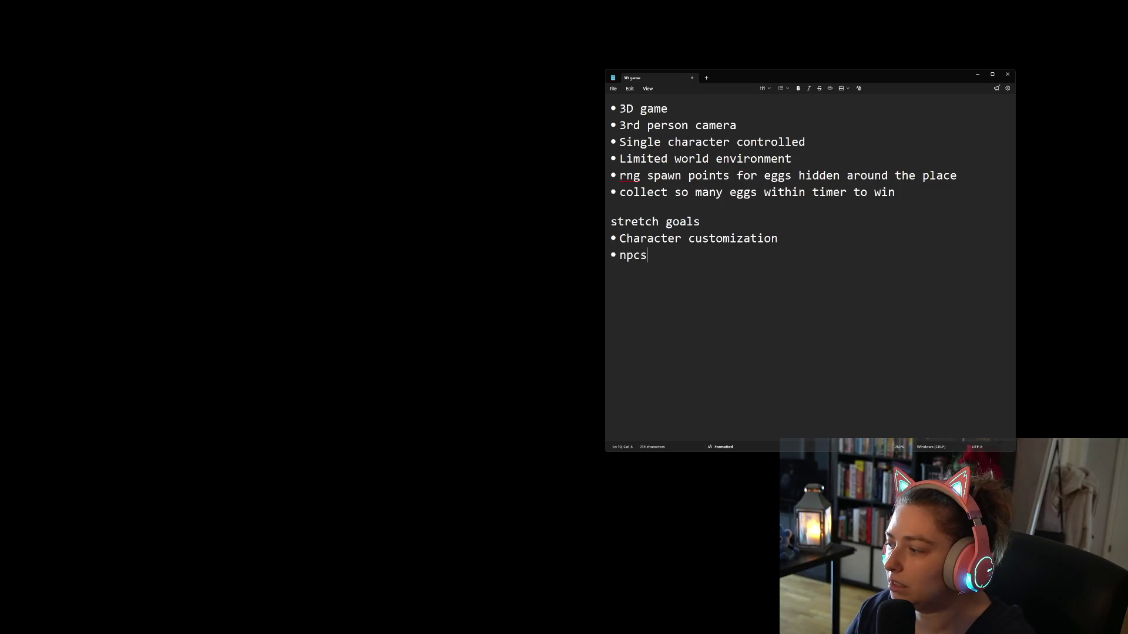
pyautogui.write(' that also are hu')
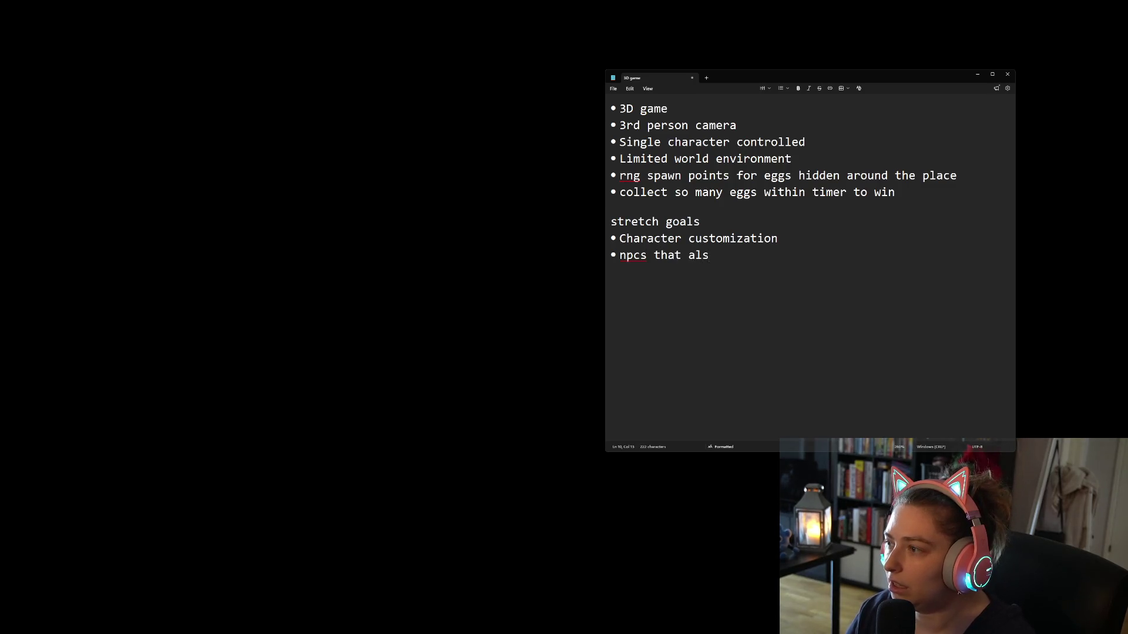
pyautogui.write('nting the eggs')
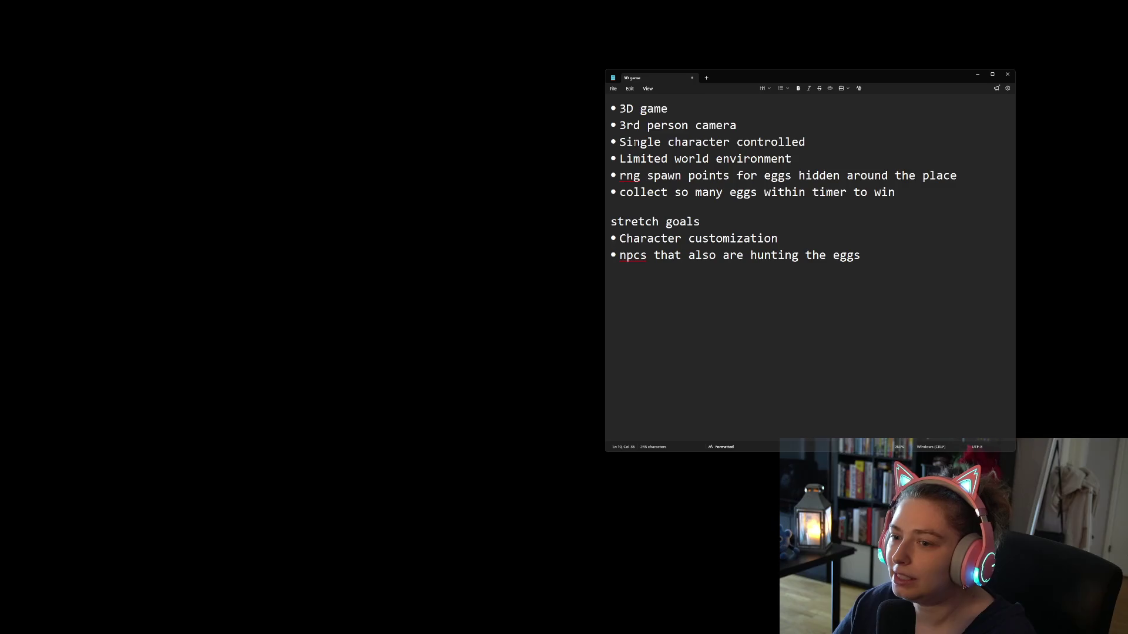
# - Drag Notepad's left edge inward so lines wrap, then move the window up and right
pyautogui.moveTo(605, 140)
pyautogui.mouseDown()
pyautogui.moveTo(773, 151)
pyautogui.moveTo(712, 152)
pyautogui.mouseUp()
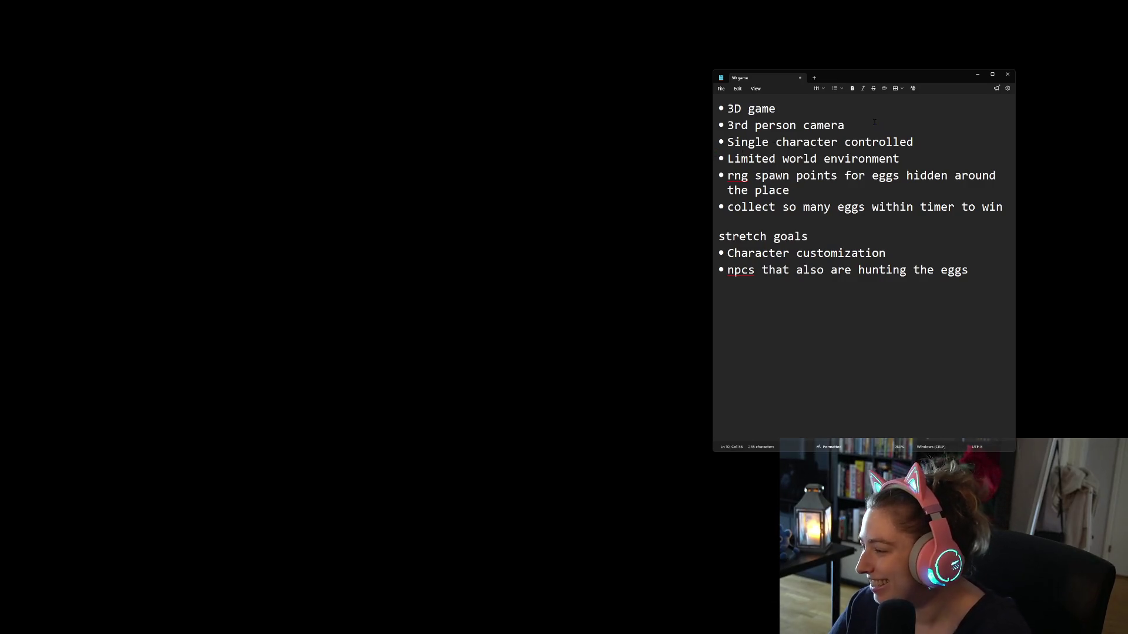
pyautogui.moveTo(888, 80)
pyautogui.mouseDown()
pyautogui.moveTo(960, 51)
pyautogui.moveTo(1000, 17)
pyautogui.mouseUp()
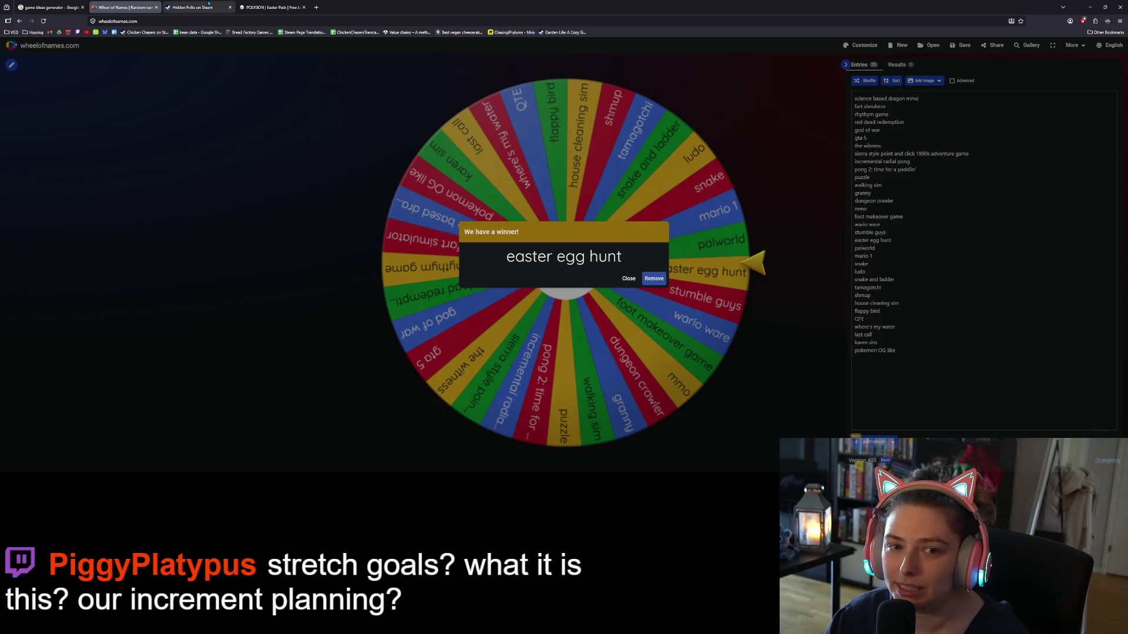
# - Add the free POLYGON - Easter Pack to the Synty cart and proceed to checkout
pyautogui.click(270, 4)
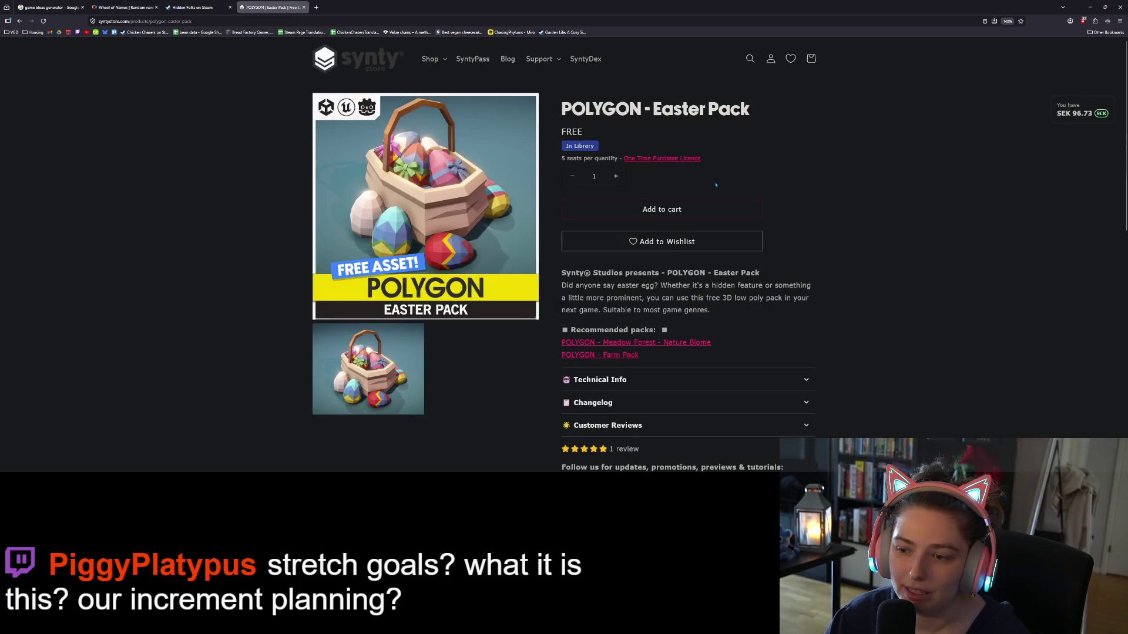
pyautogui.click(696, 211)
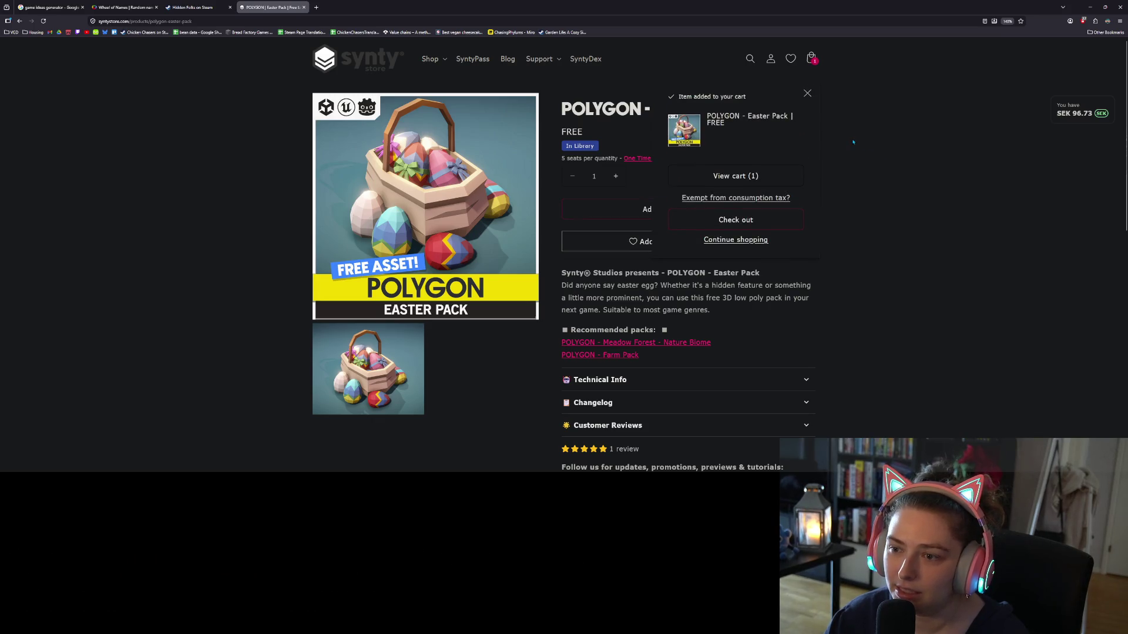
pyautogui.click(757, 221)
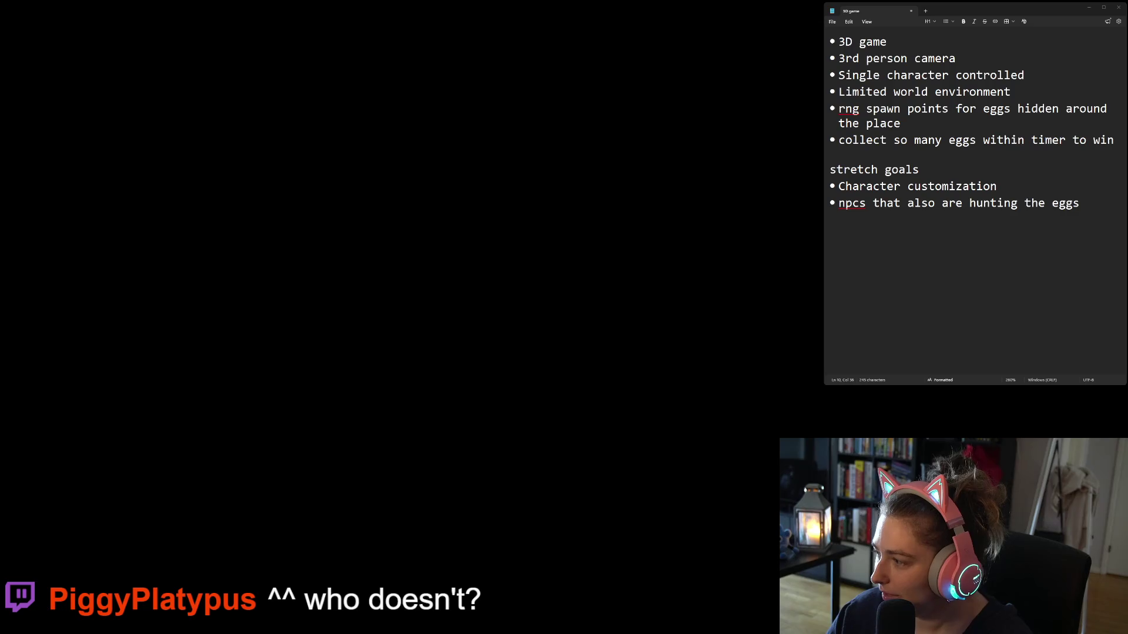
# - Enlarge the Game Dev Assets window and open its Art3D > Kenney folder
pyautogui.hotkey('alt', 'Tab')
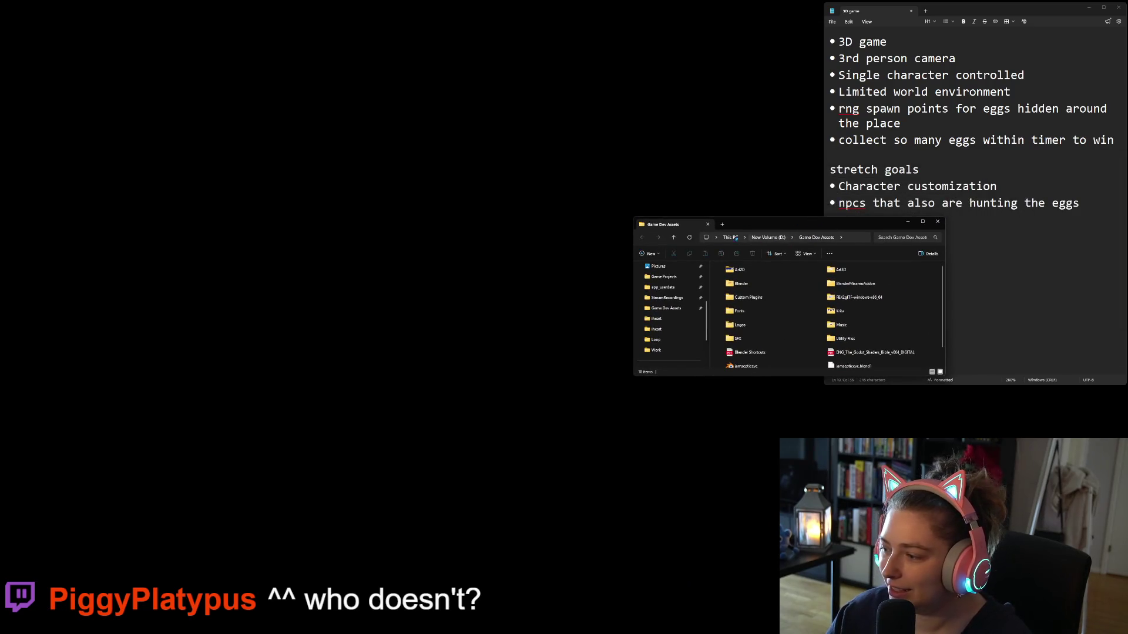
pyautogui.moveTo(632, 218); pyautogui.dragTo(514, 119)
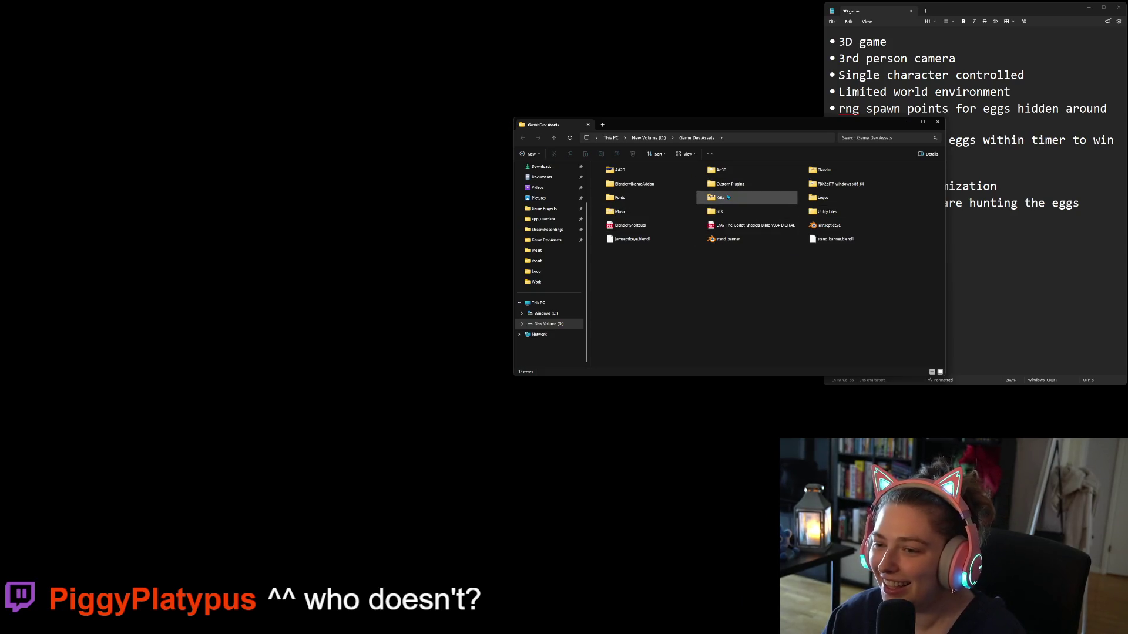
pyautogui.doubleClick(776, 173)
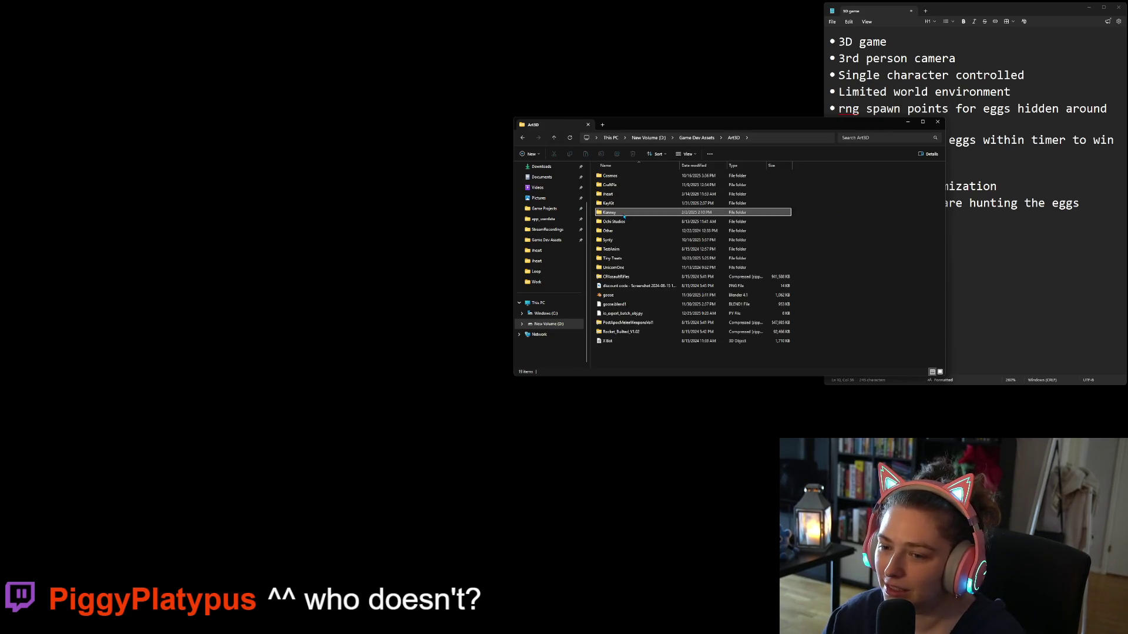
pyautogui.doubleClick(624, 214)
pyautogui.scroll(-4, 705, 317)
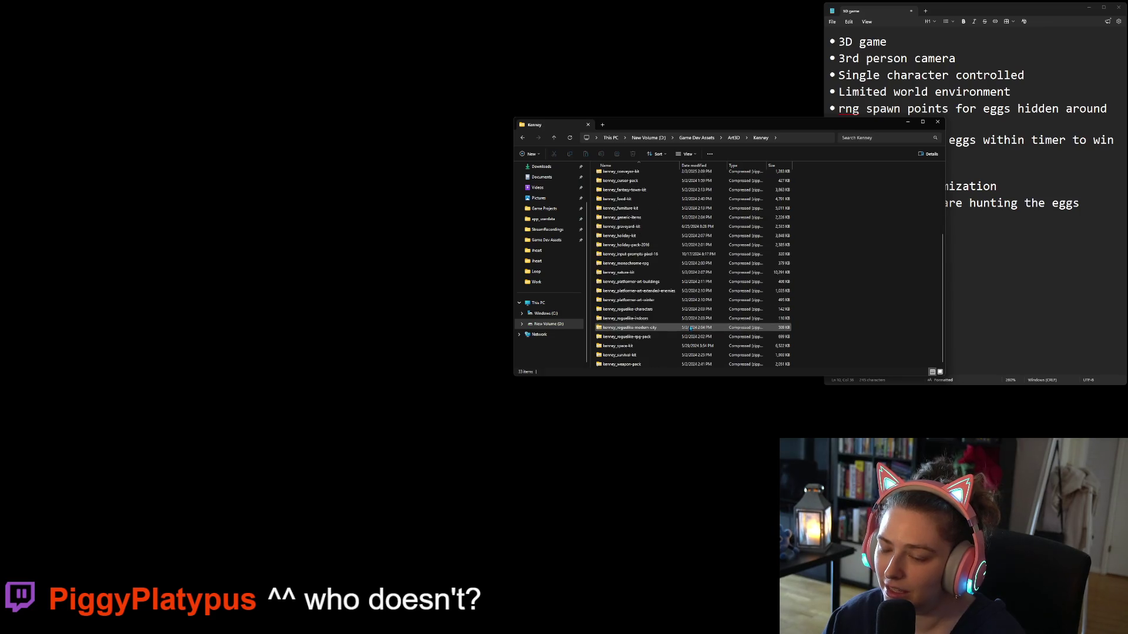
# - Drag the POLYGON_Easter source files into Kenney and open SourceFiles > FBX
pyautogui.hotkey('alt', 'Tab')
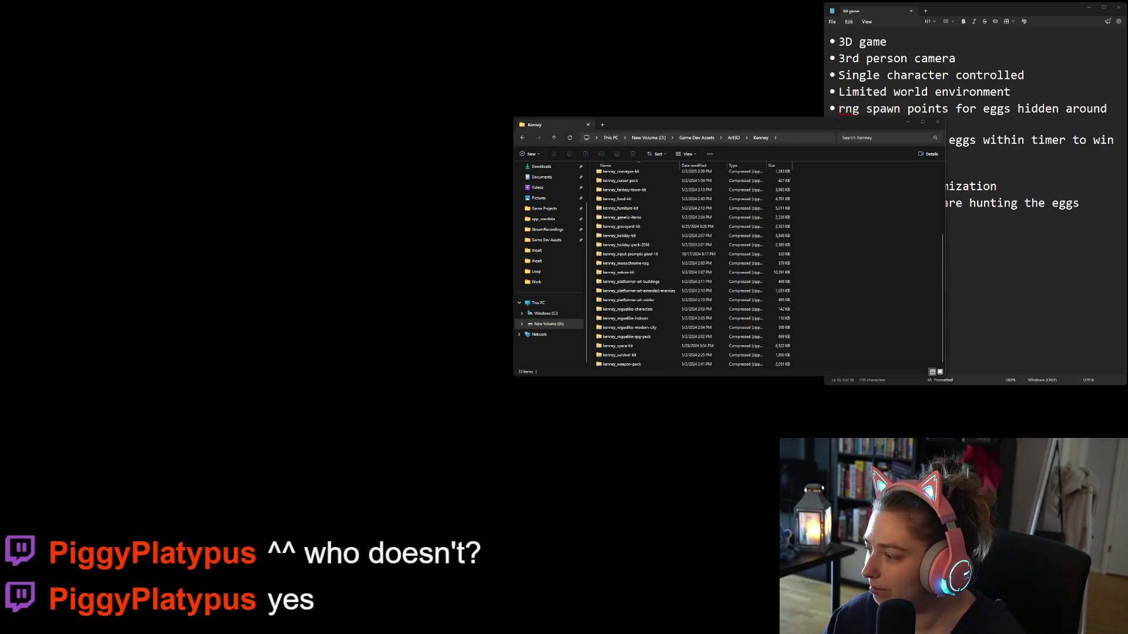
pyautogui.moveTo(966, 321)
pyautogui.mouseDown()
pyautogui.moveTo(869, 300)
pyautogui.moveTo(876, 323)
pyautogui.mouseUp()
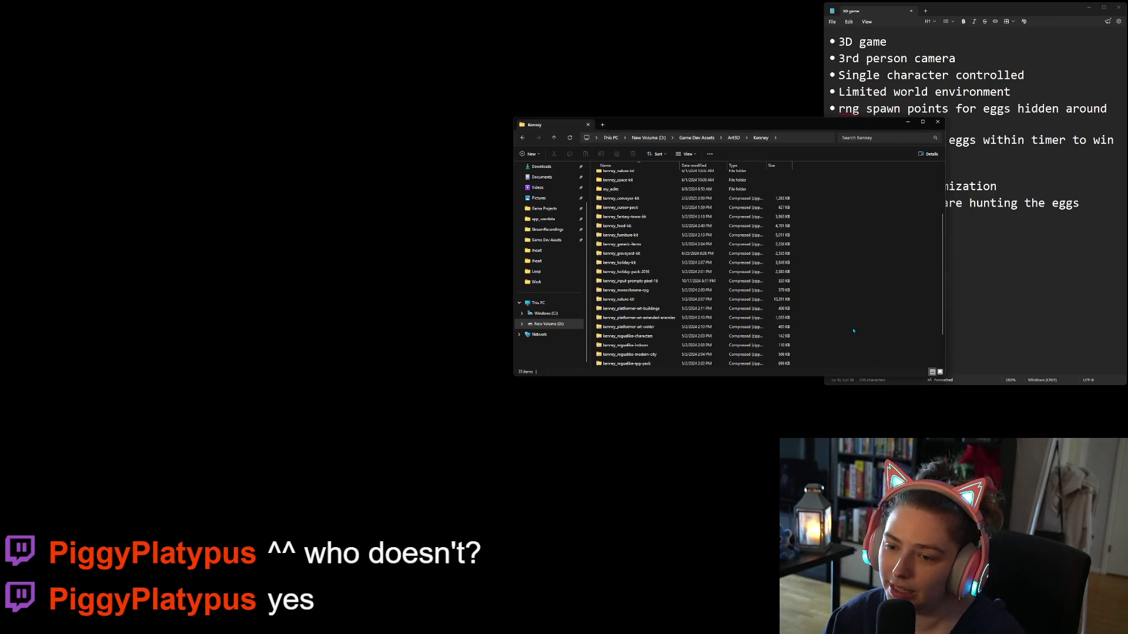
pyautogui.doubleClick(758, 364)
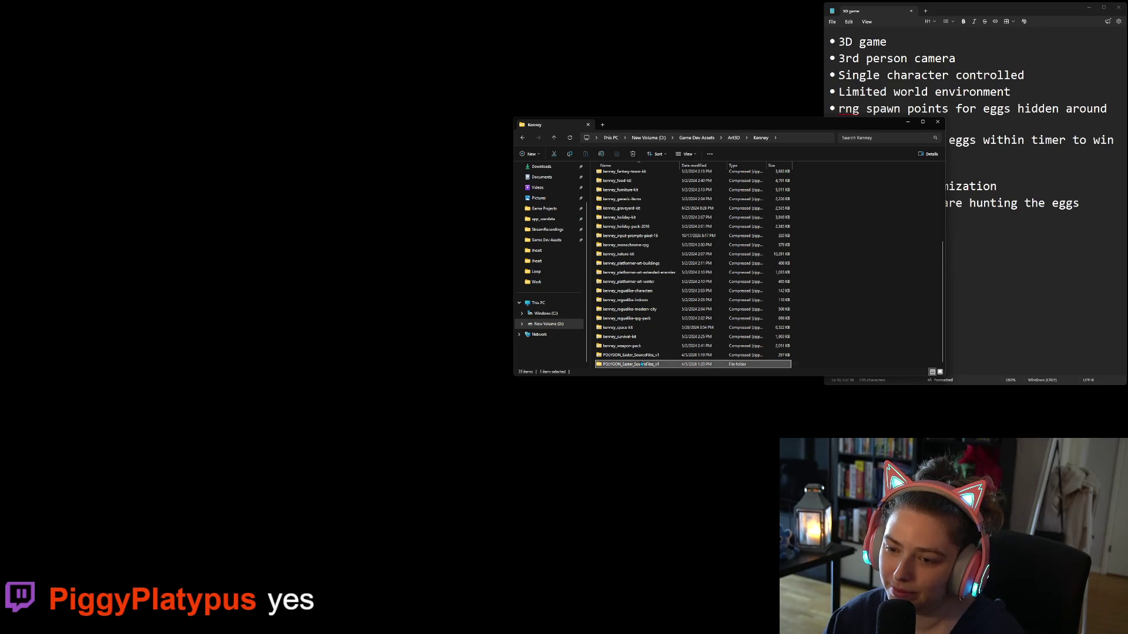
pyautogui.doubleClick(611, 176)
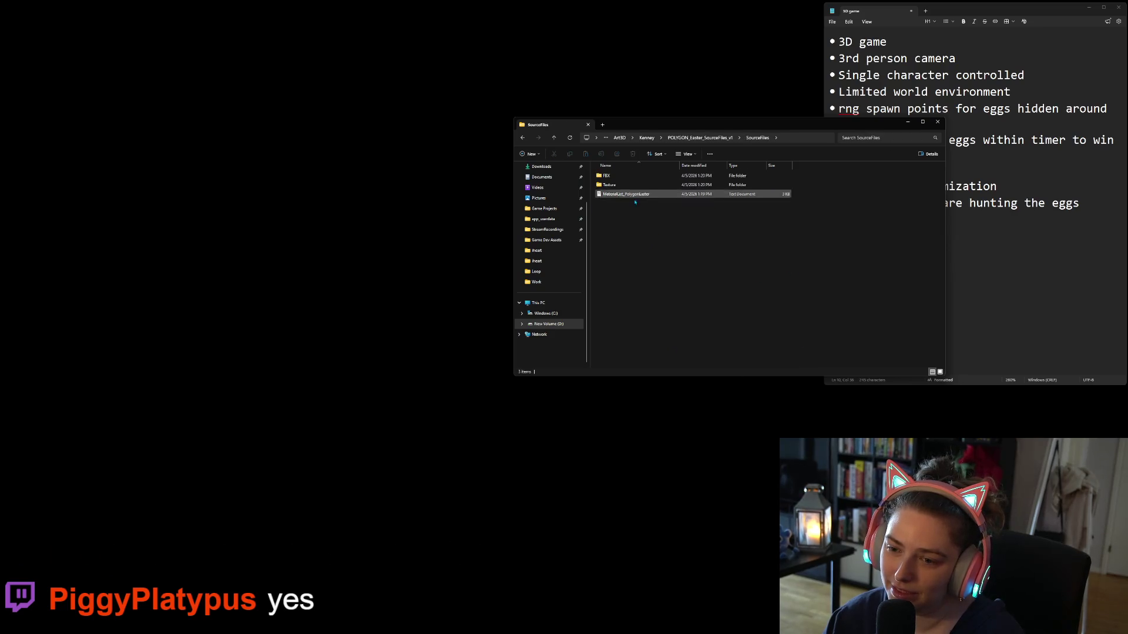
pyautogui.doubleClick(628, 176)
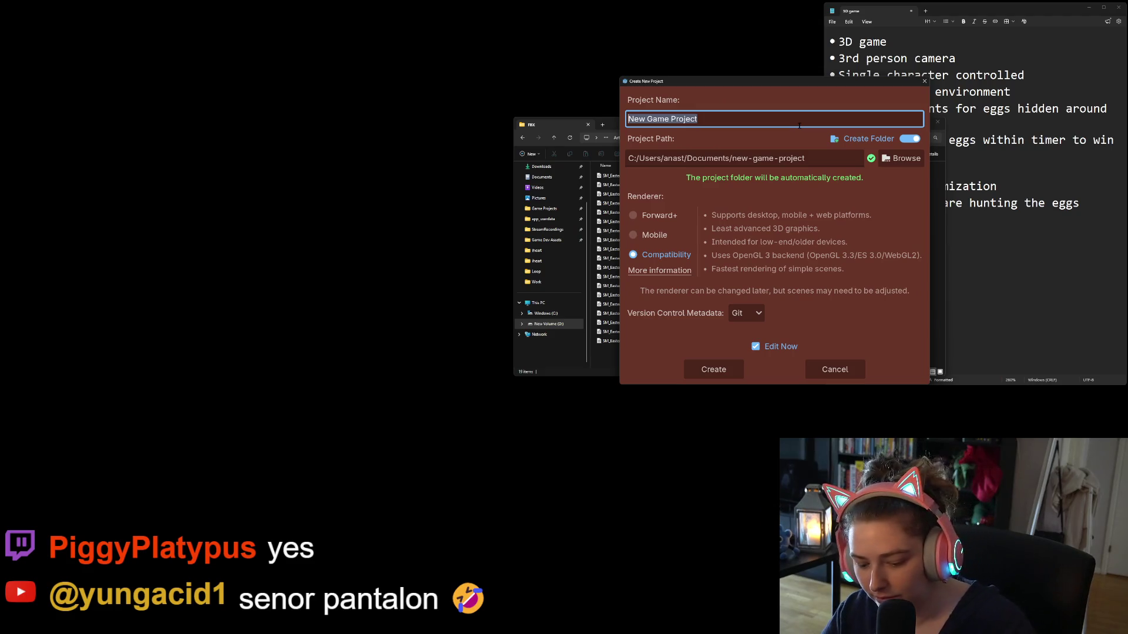
# - Create the 'Easter Egg Hunt' project, then browse the Game Projects folder
pyautogui.write('Easter Egg Hun')
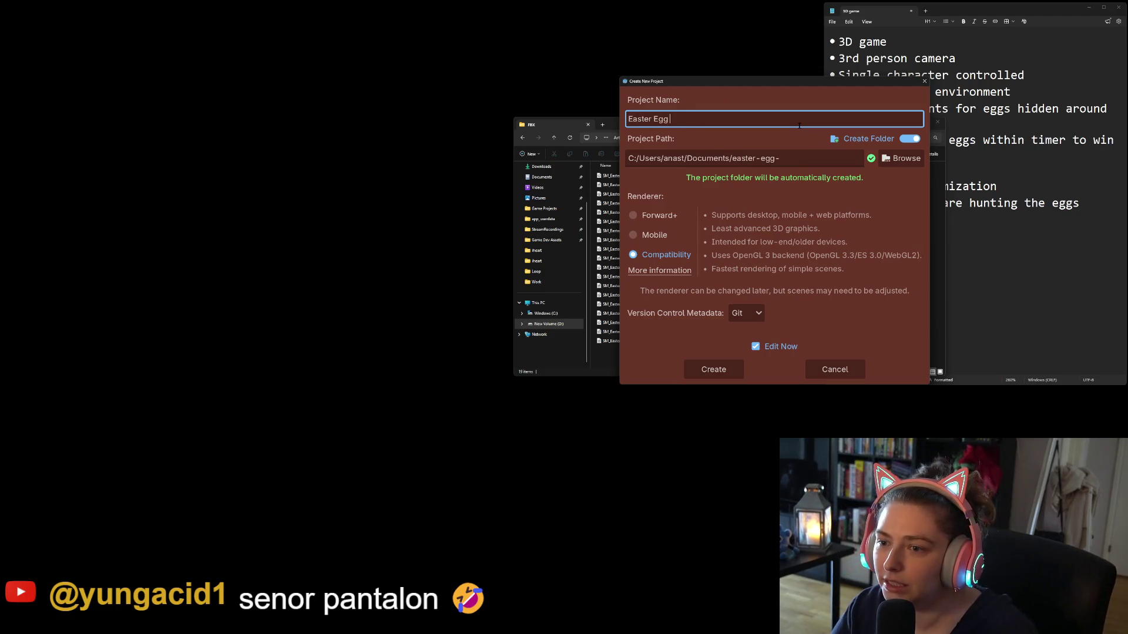
pyautogui.write('t')
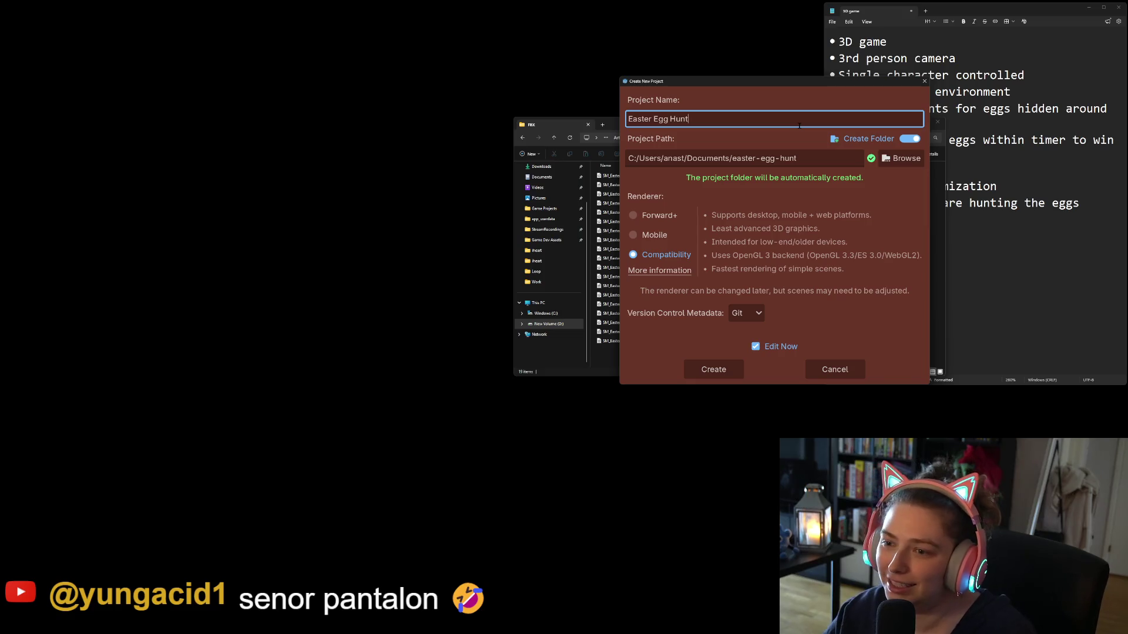
pyautogui.click(728, 370)
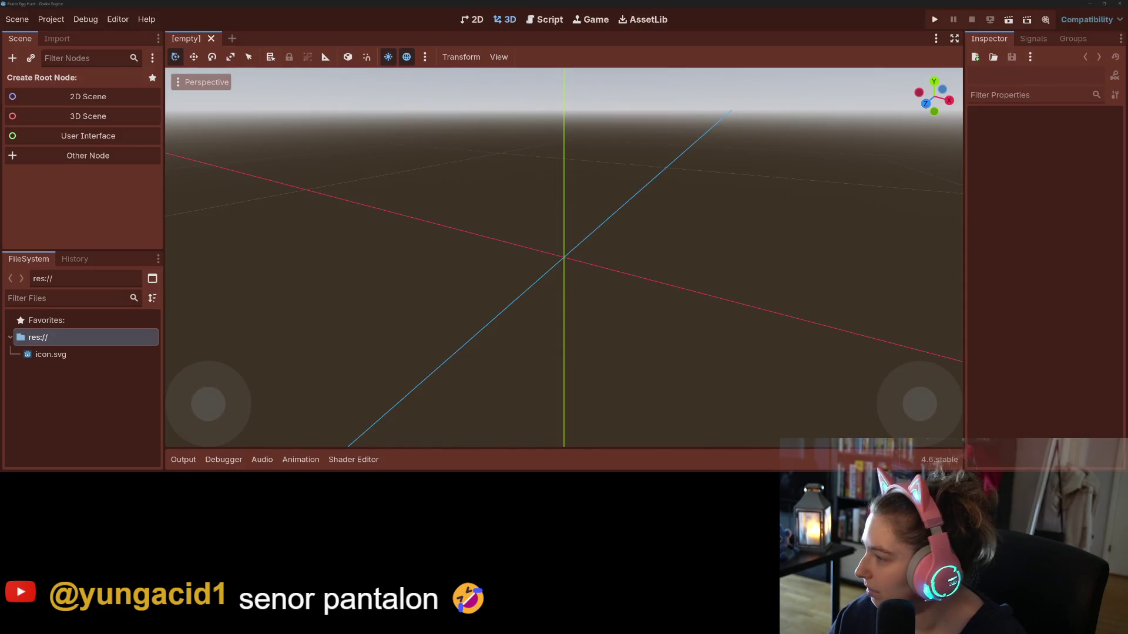
pyautogui.hotkey('alt', 'Tab')
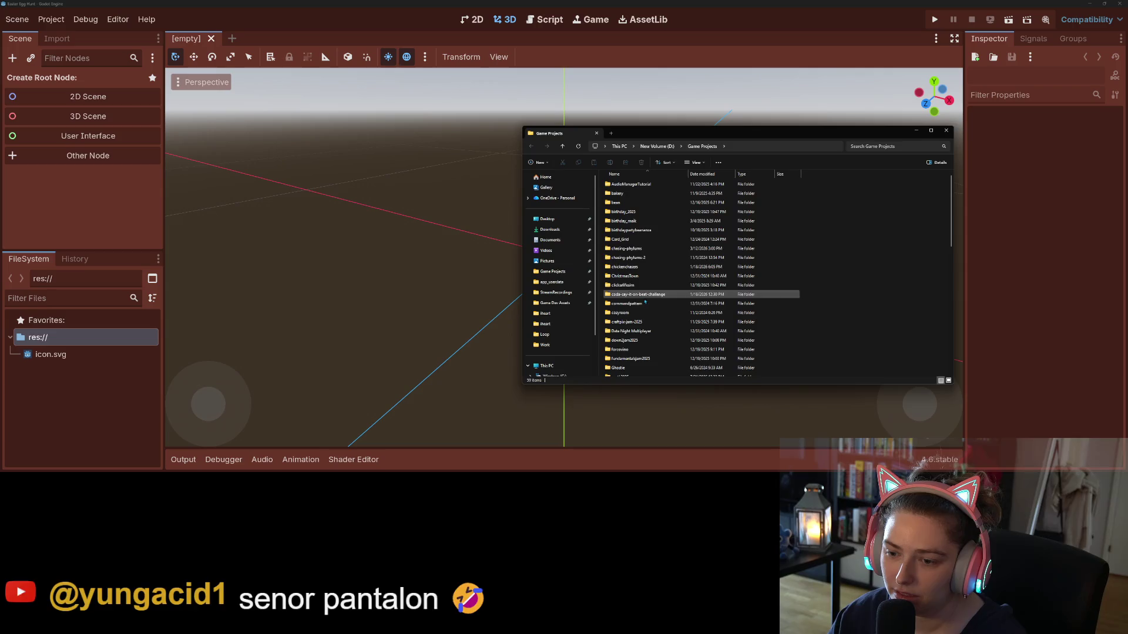
pyautogui.scroll(-2, 646, 293)
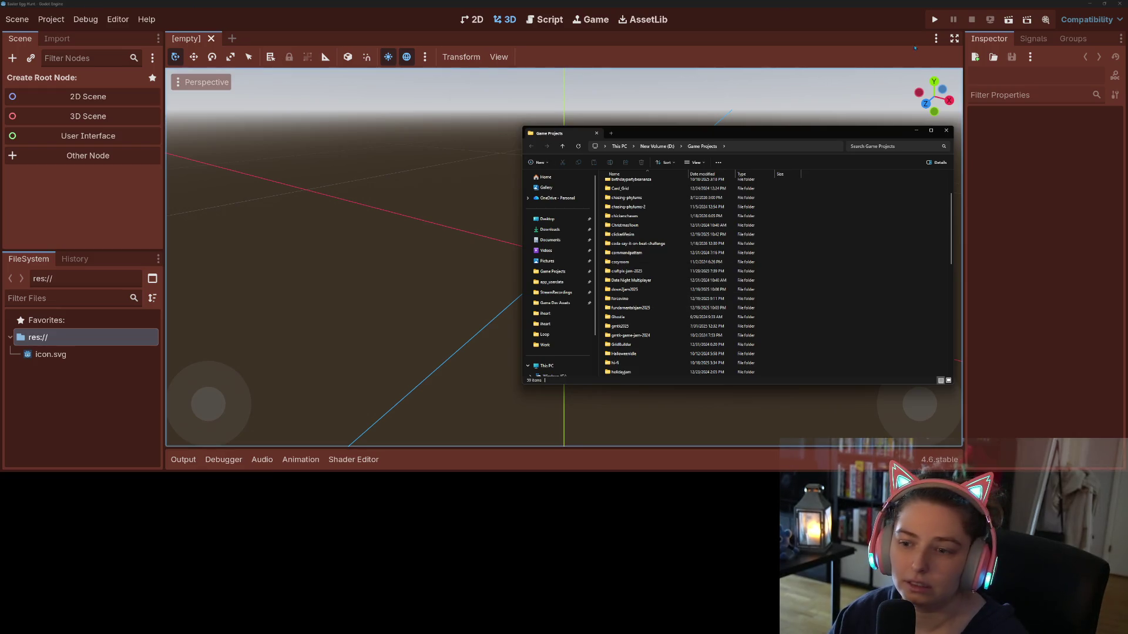
pyautogui.scroll(-7, 637, 297)
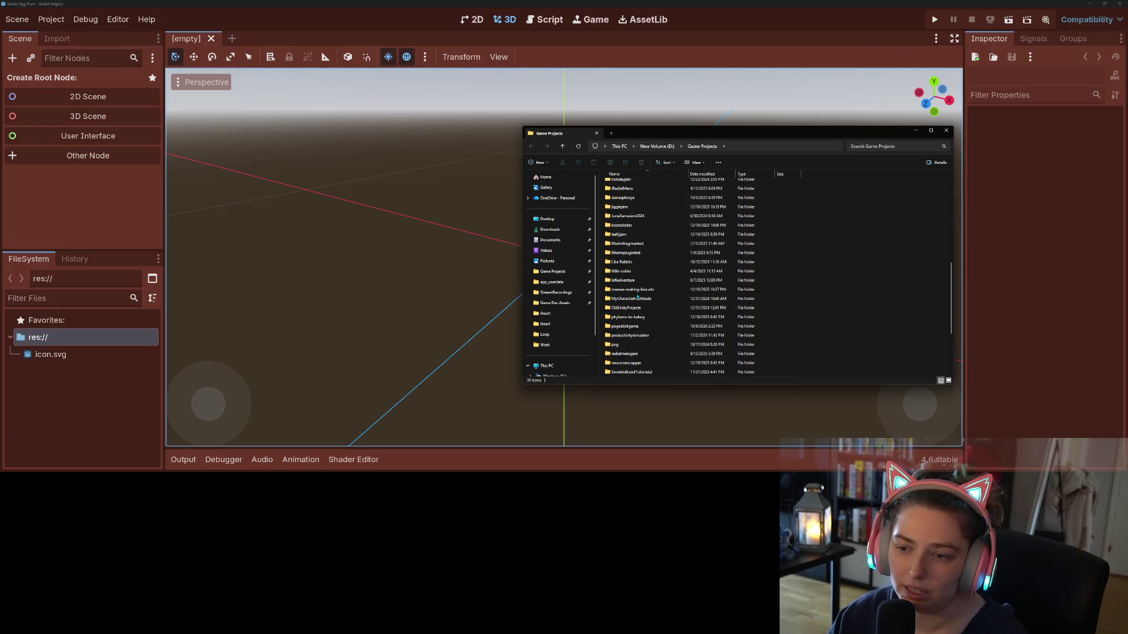
# - Bring the Godot editor forward and close the Documents Explorer window
pyautogui.click(1056, 352)
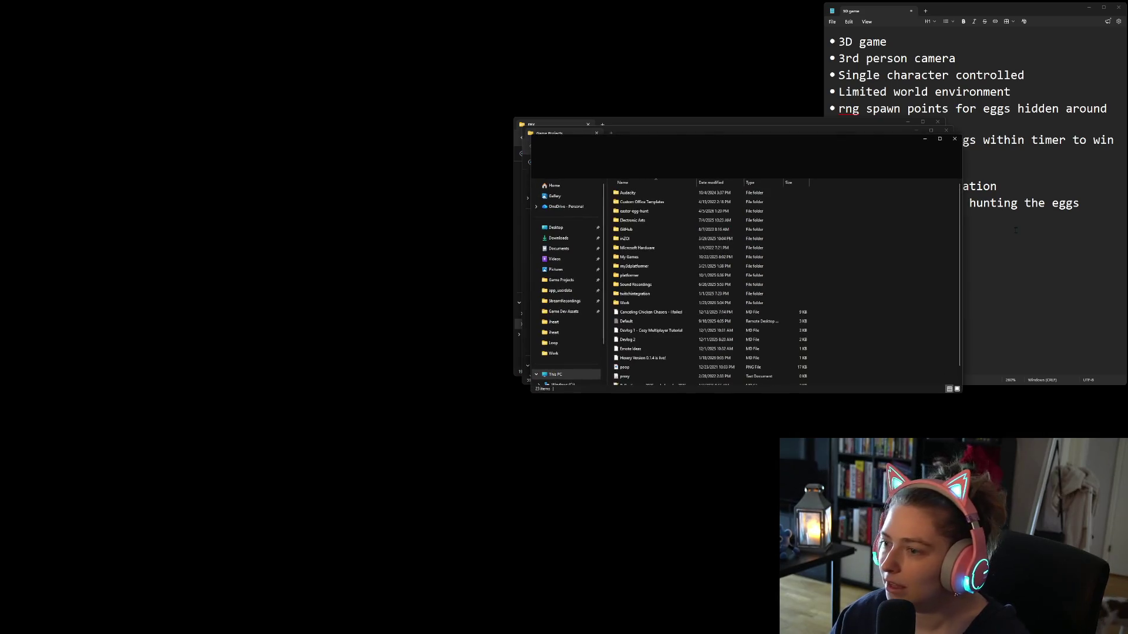
pyautogui.hotkey('ctrl', 'w')
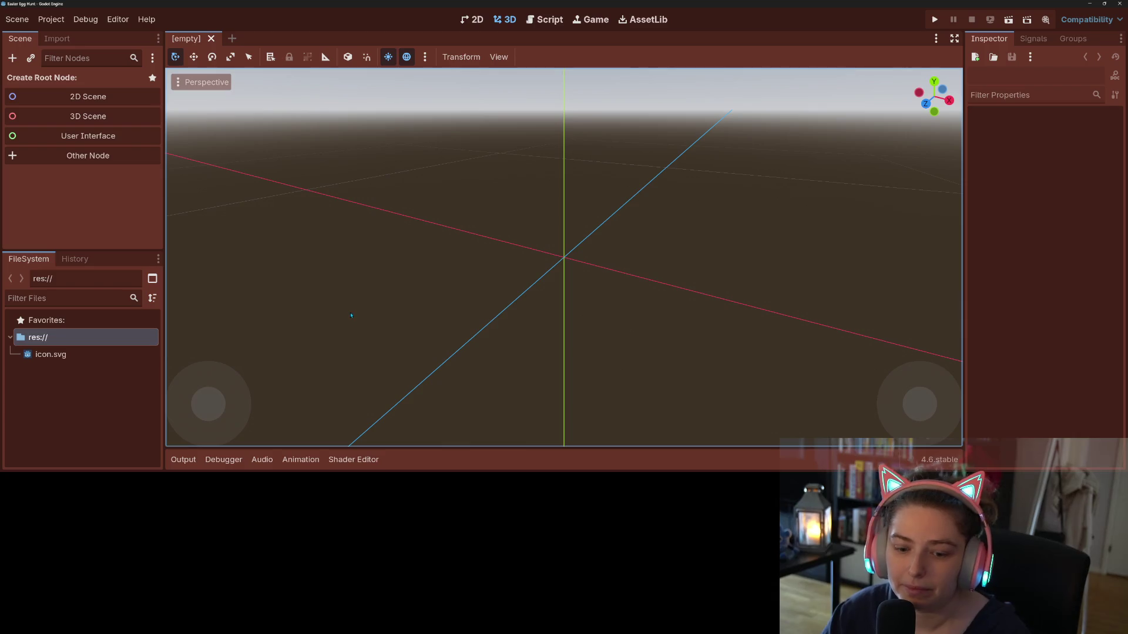
# - Show the res:// project folder in File Explorer and move its window over the viewport
pyautogui.rightClick(82, 337)
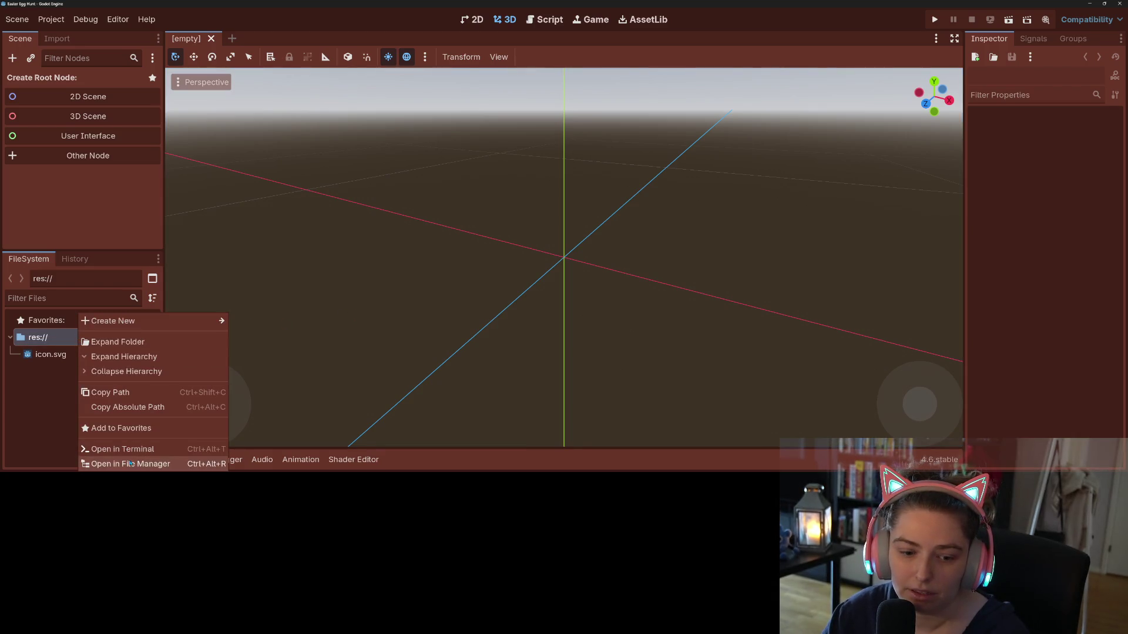
pyautogui.click(182, 457)
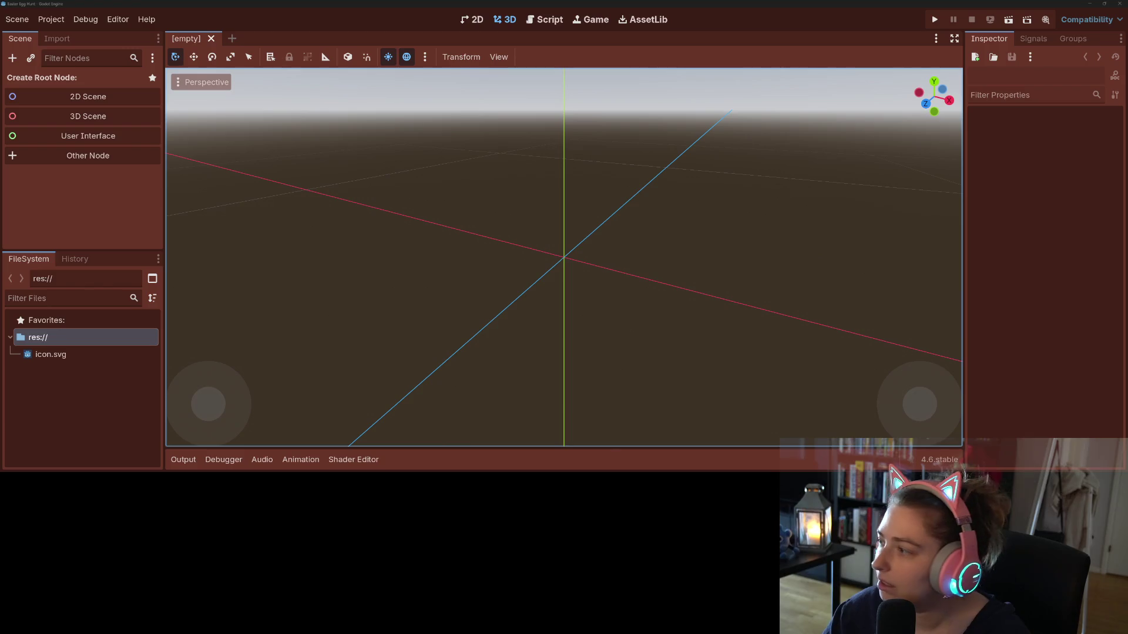
pyautogui.moveTo(640, 102); pyautogui.dragTo(482, 94)
# - Create a new folder named art3d in the project folder and open it
pyautogui.rightClick(535, 238)
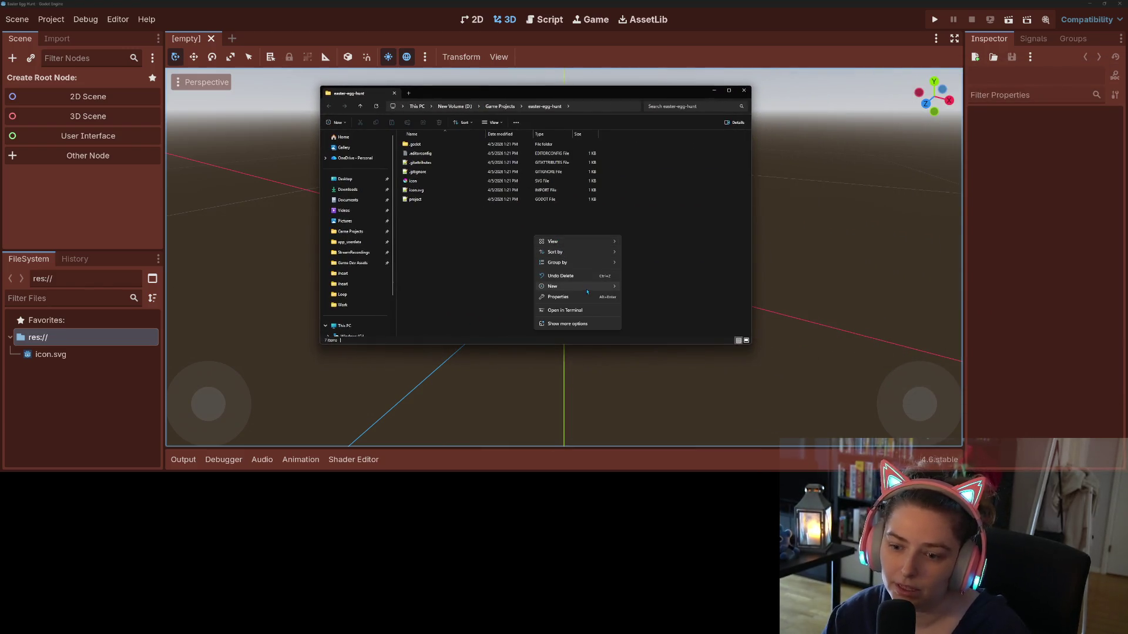
pyautogui.moveTo(587, 292)
pyautogui.click(663, 287)
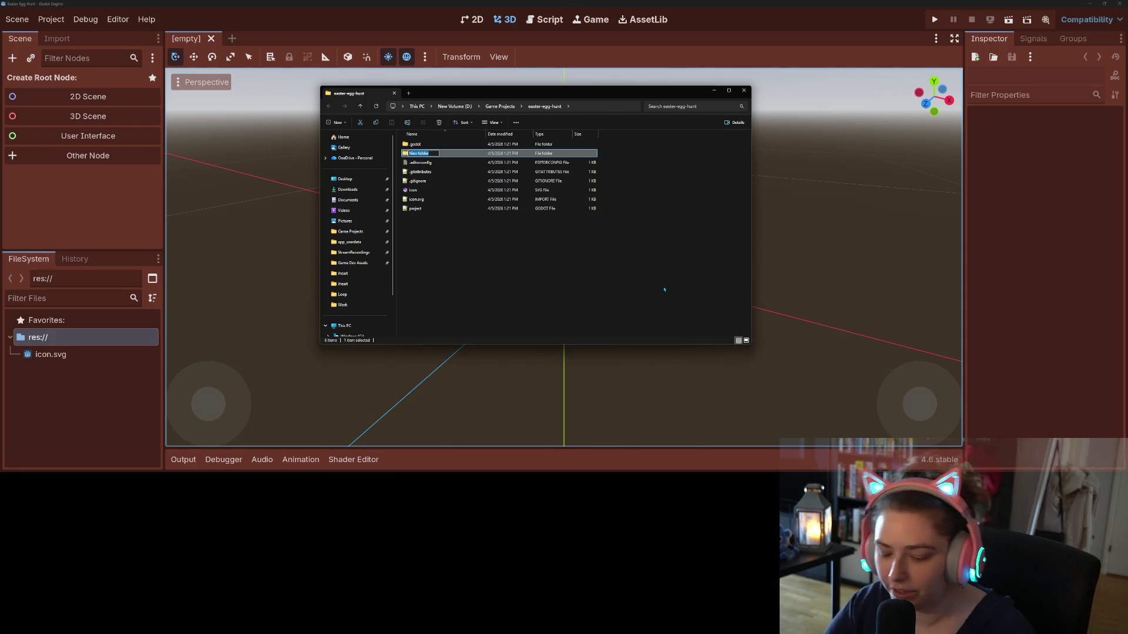
pyautogui.write('as')
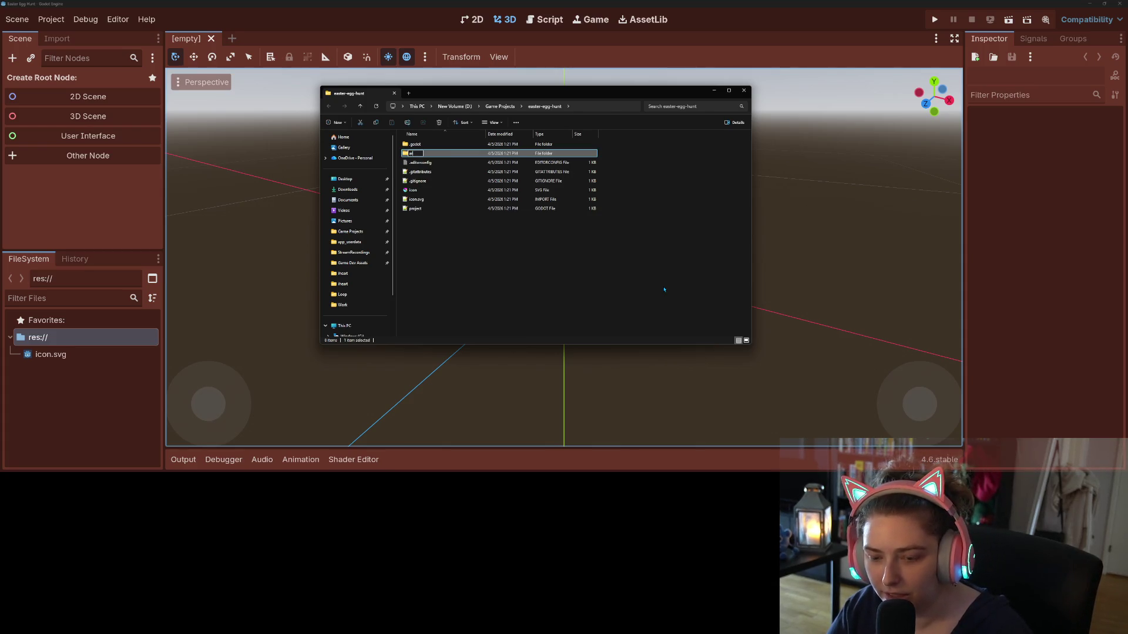
pyautogui.write('sets')
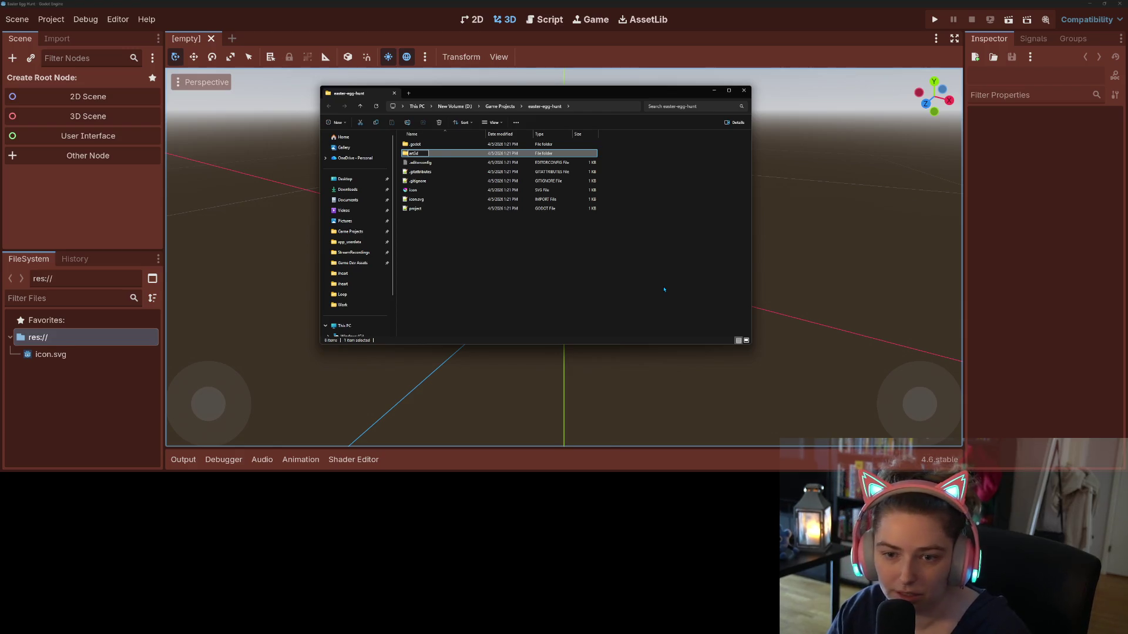
pyautogui.press('Return')
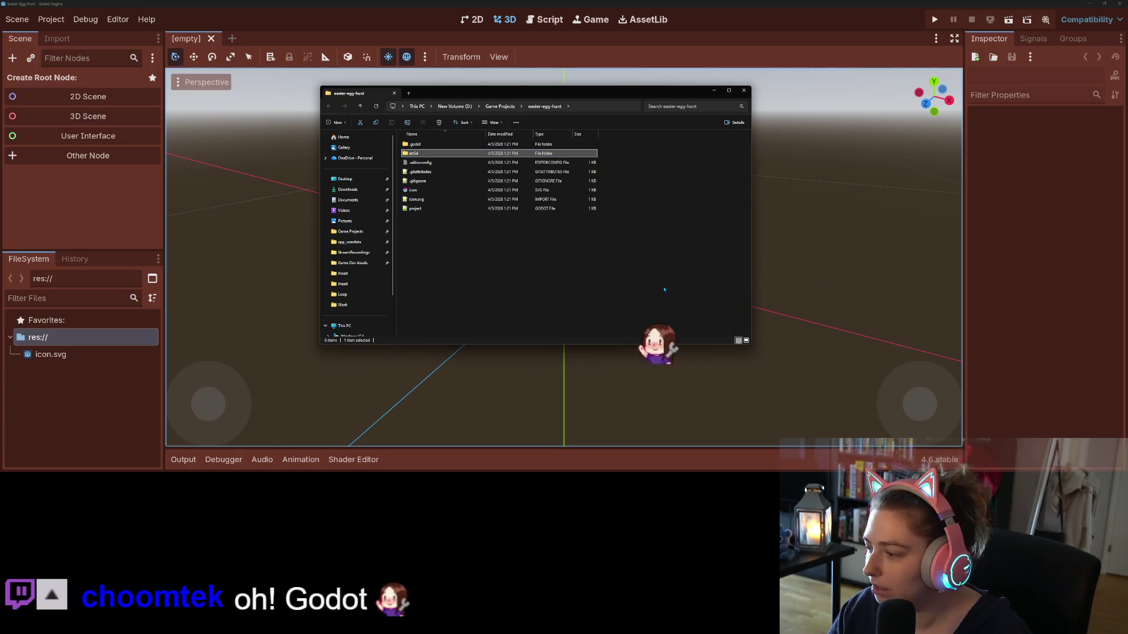
pyautogui.press('Return')
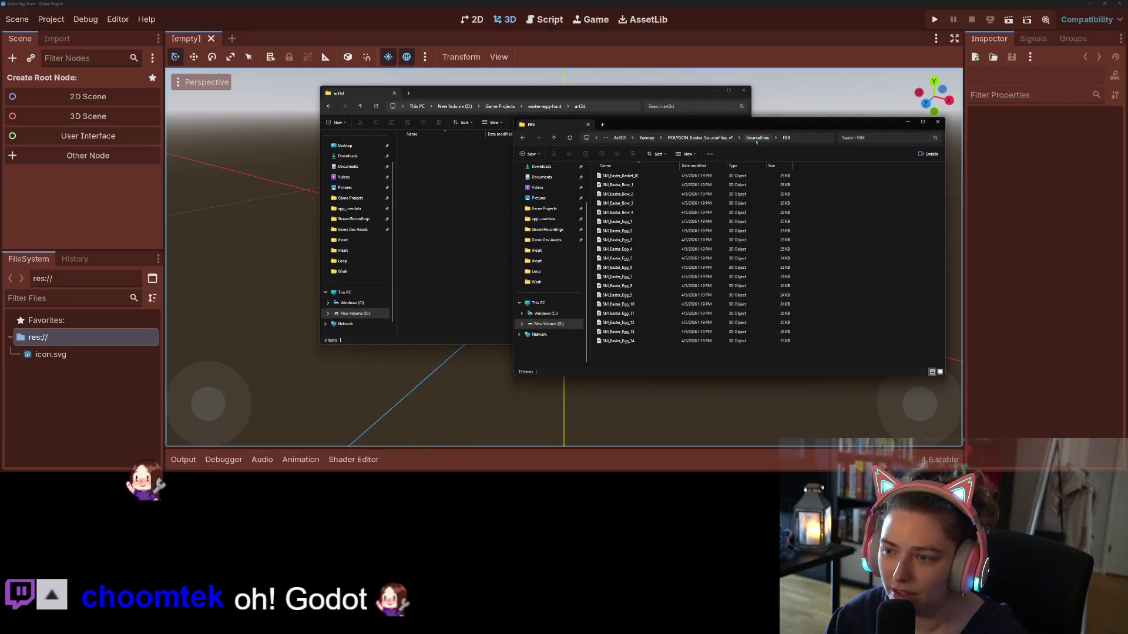
# - Check the Texture folder, then select all 19 FBX models in the Easter FBX folder
pyautogui.click(756, 138)
pyautogui.doubleClick(633, 184)
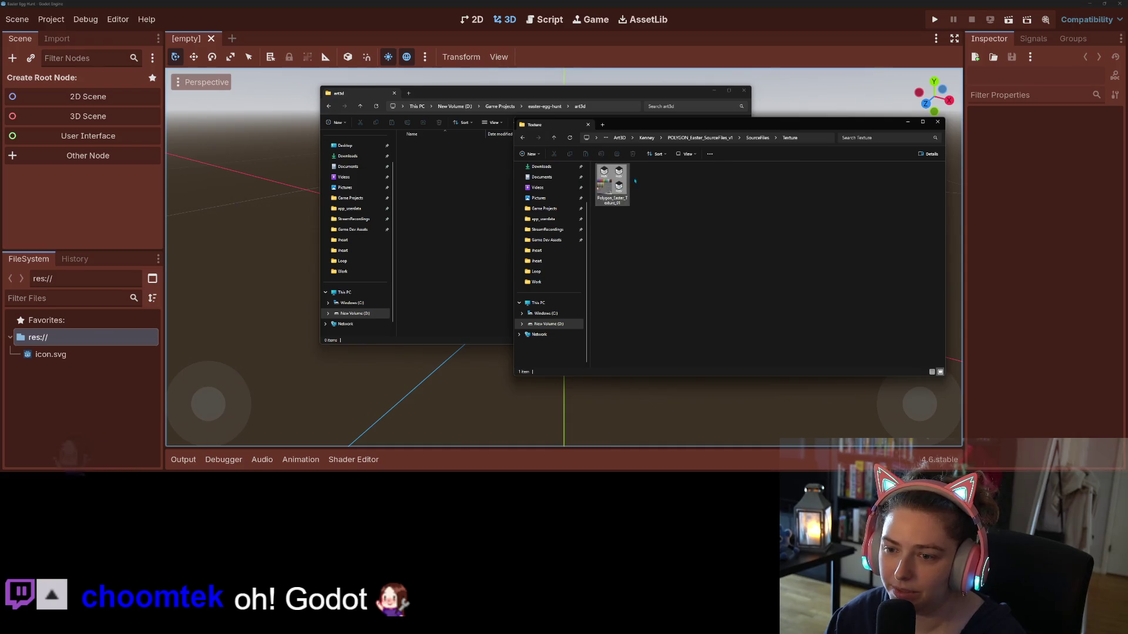
pyautogui.click(757, 138)
pyautogui.doubleClick(622, 176)
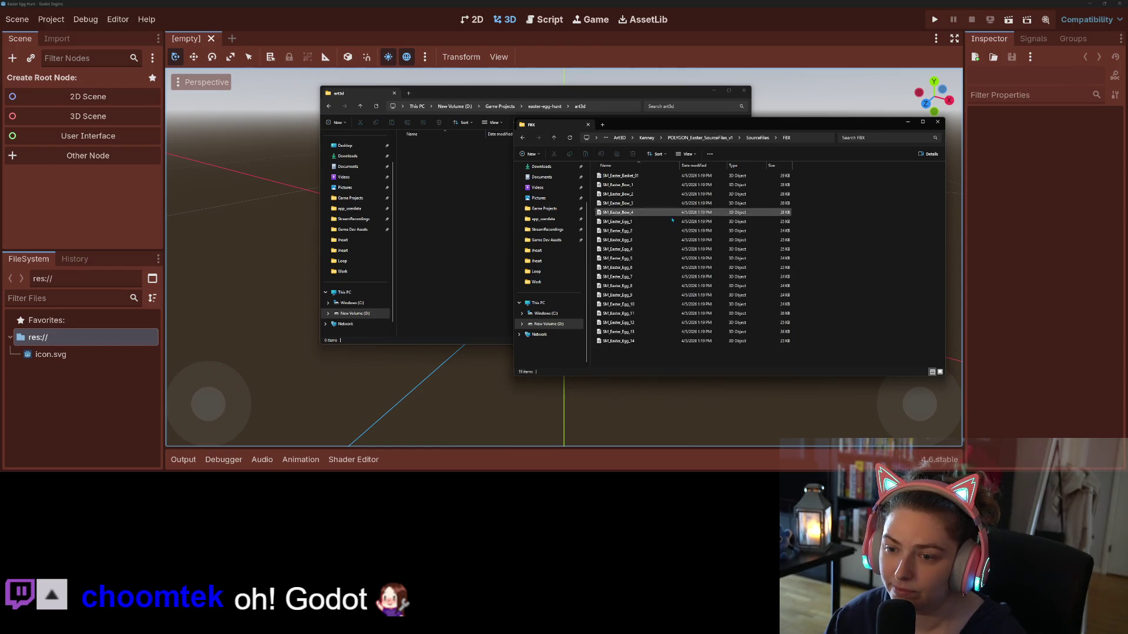
pyautogui.click(635, 222)
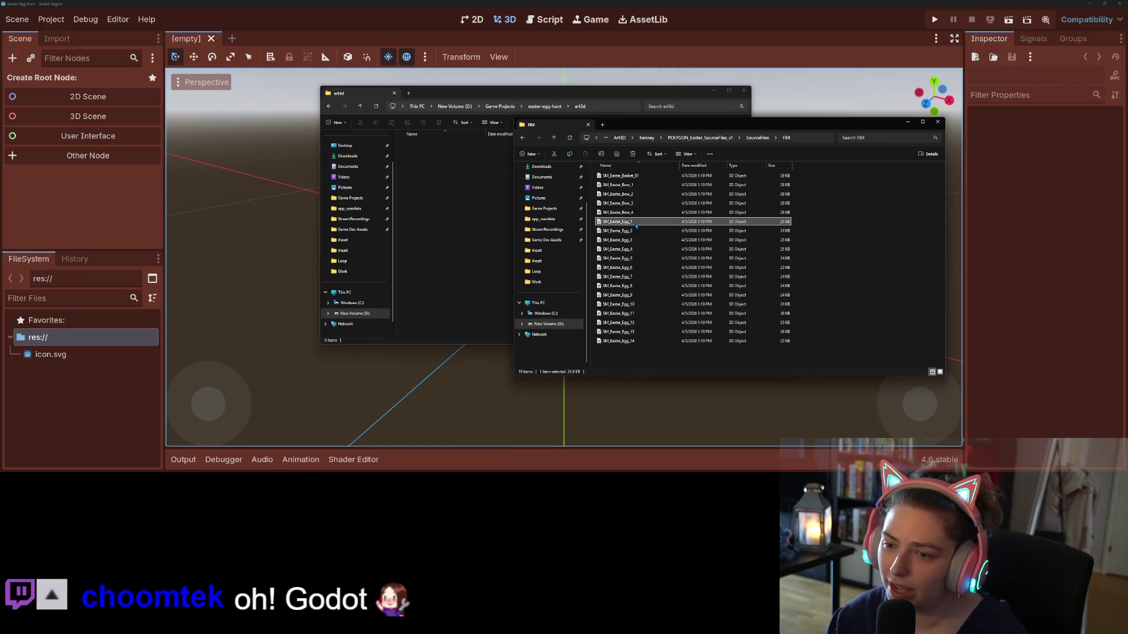
pyautogui.click(638, 176)
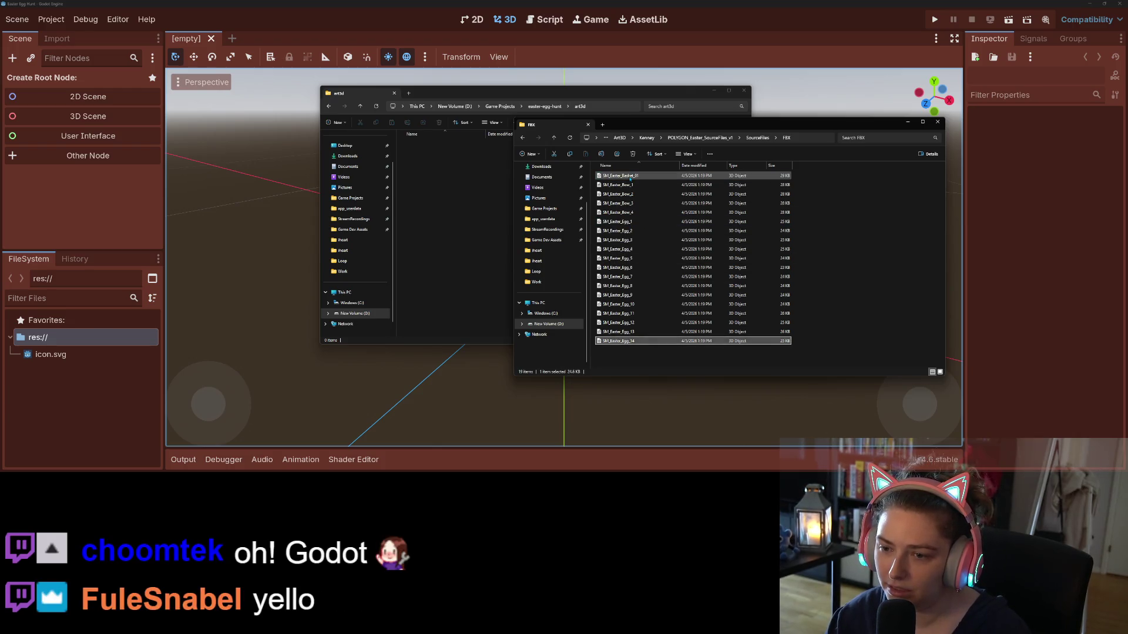
pyautogui.hotkey('ctrl', 'a')
# - Create an egg_basket folder inside art3d and drag the 19 Easter models into it
pyautogui.click(474, 201)
pyautogui.rightClick(473, 201)
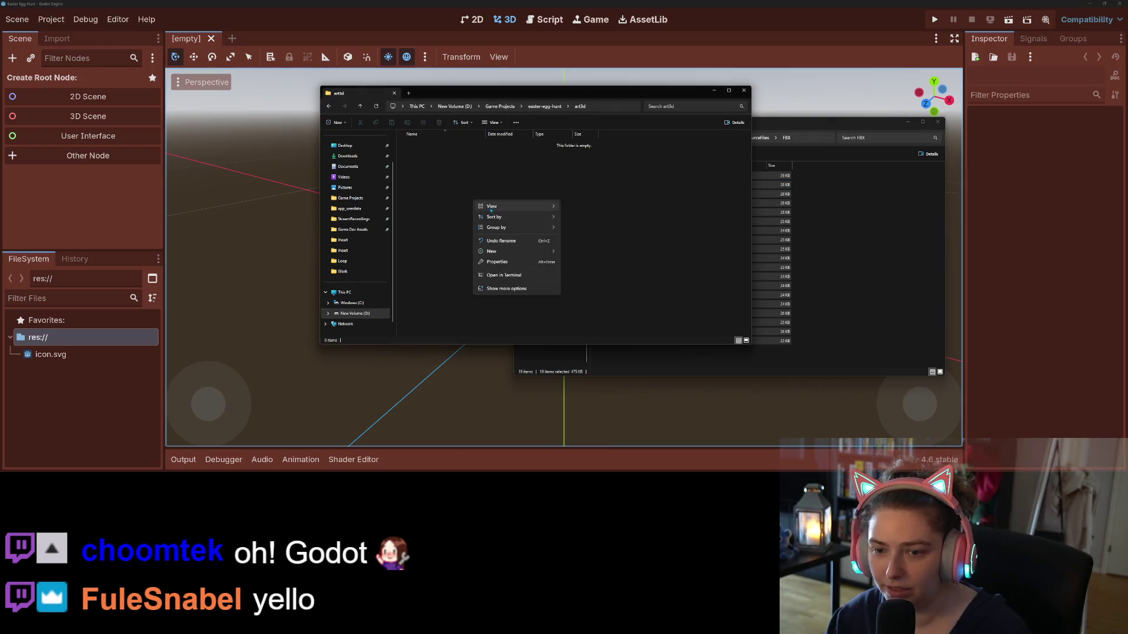
pyautogui.moveTo(511, 206)
pyautogui.moveTo(514, 253)
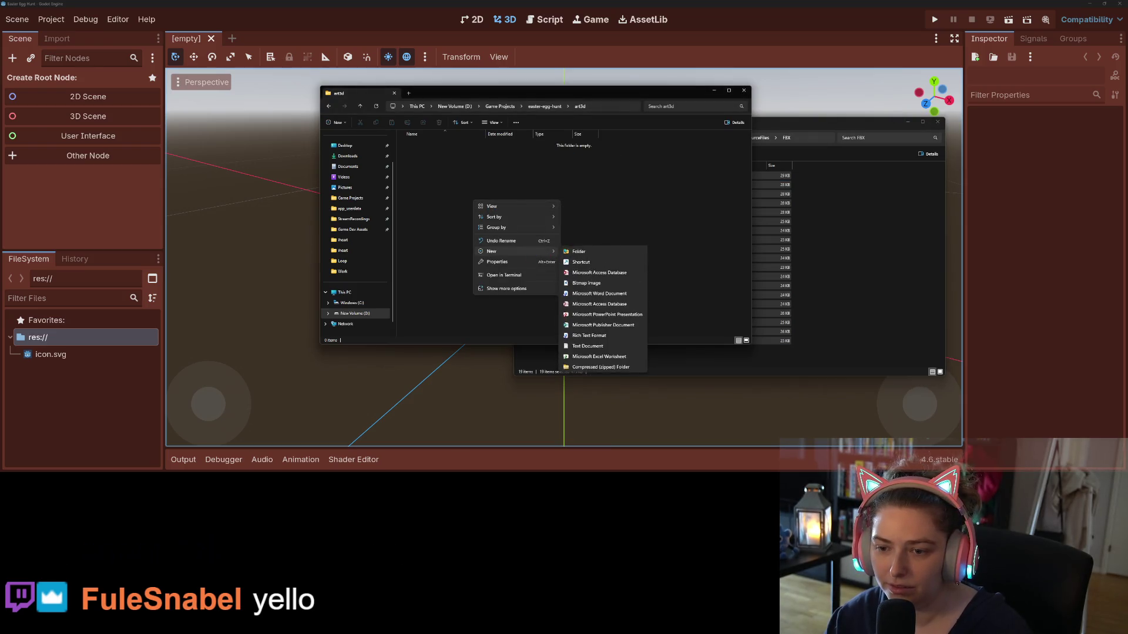
pyautogui.click(583, 254)
pyautogui.write('eggs')
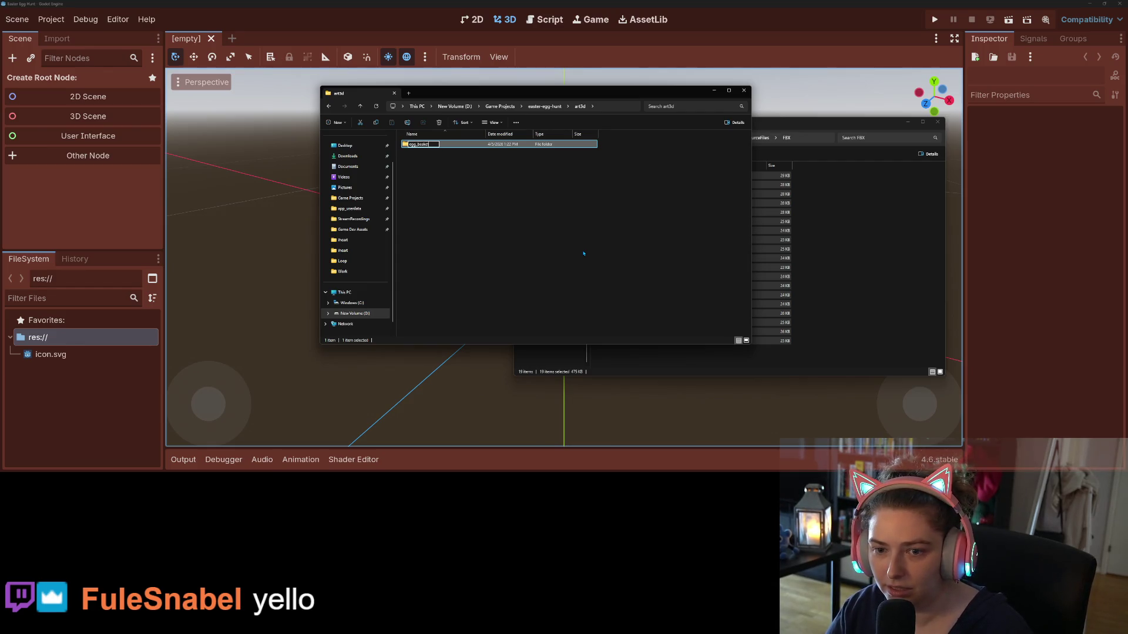
pyautogui.press('Return')
pyautogui.press('Return')
pyautogui.click(647, 361)
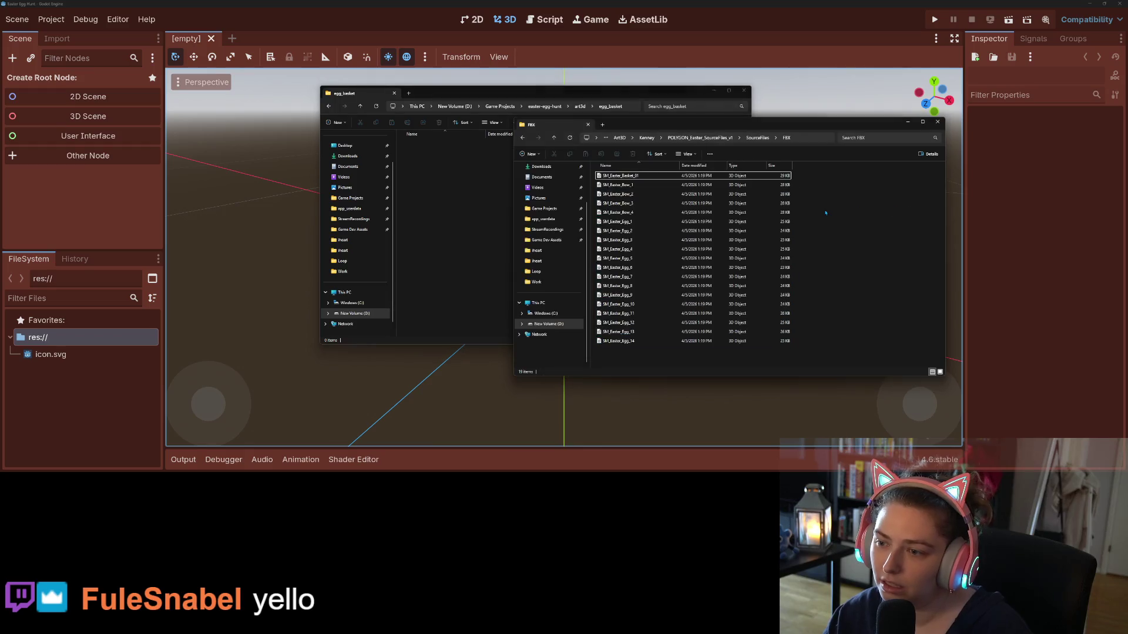
pyautogui.moveTo(647, 362)
pyautogui.mouseDown()
pyautogui.moveTo(627, 179)
pyautogui.moveTo(455, 175)
pyautogui.mouseUp()
# - Reopen egg_basket and return the source window to the Easter FBX folder
pyautogui.click(580, 106)
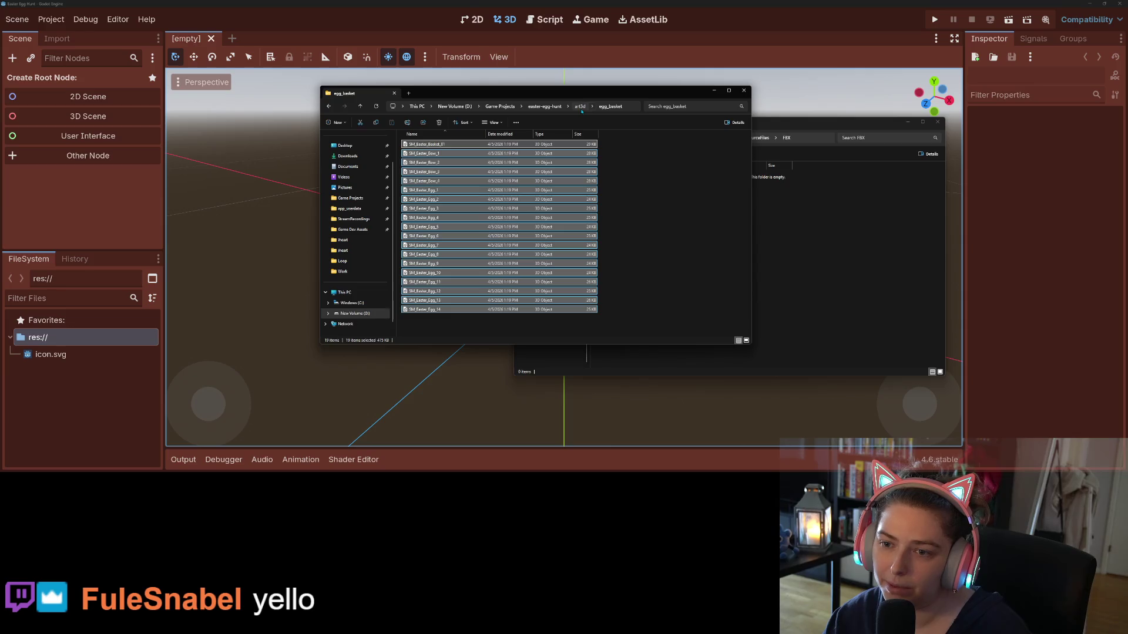
pyautogui.click(820, 242)
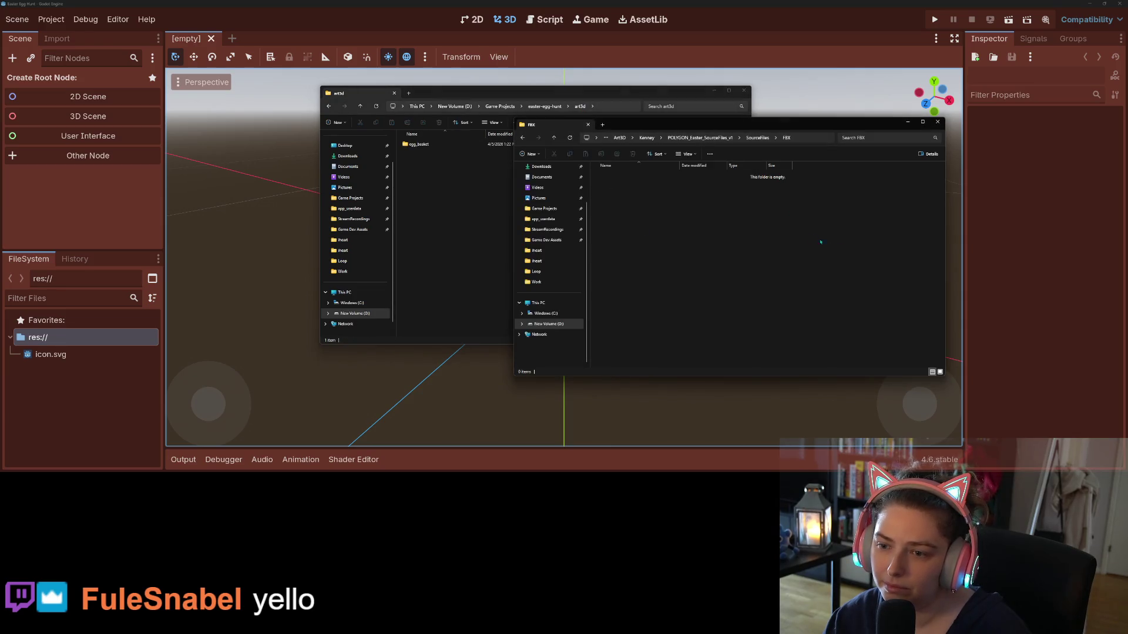
pyautogui.doubleClick(419, 144)
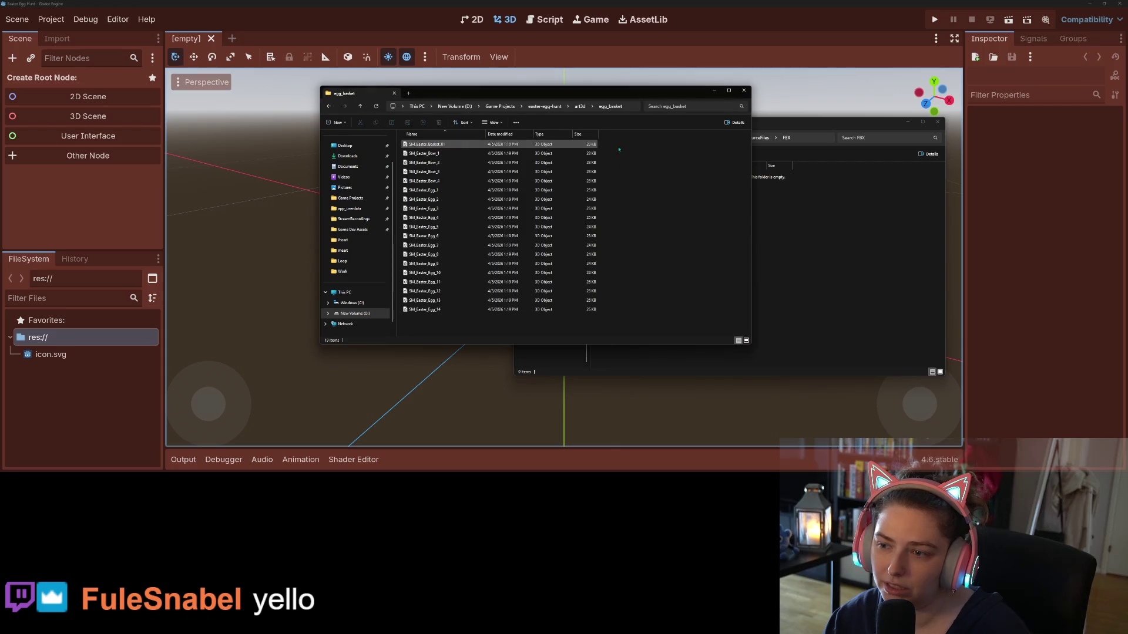
pyautogui.click(761, 135)
pyautogui.doubleClick(614, 183)
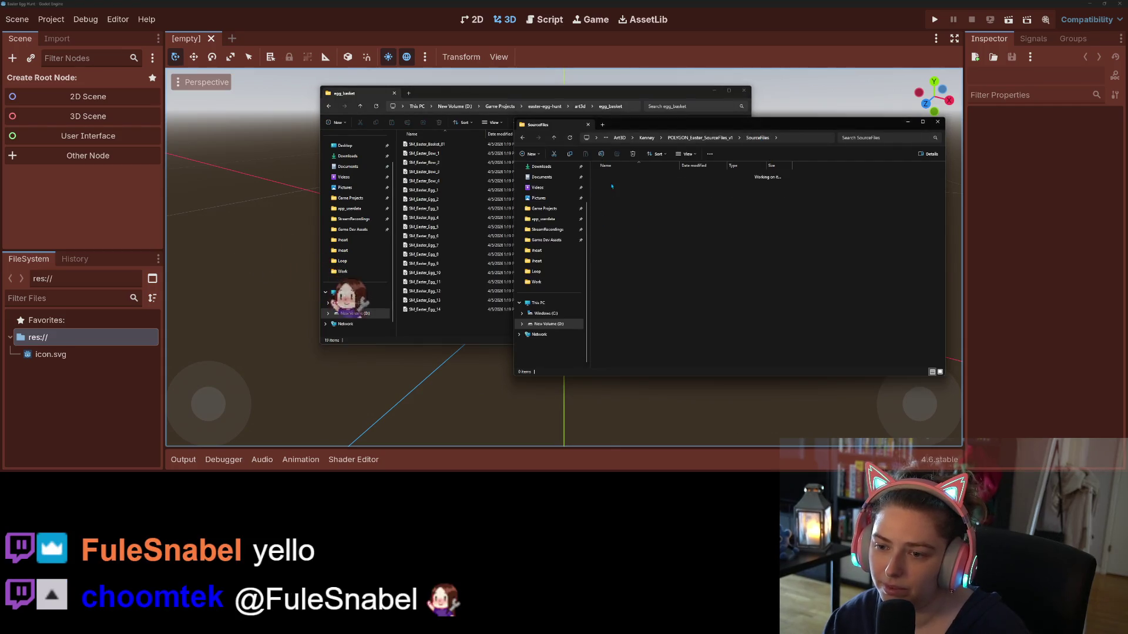
pyautogui.click(757, 137)
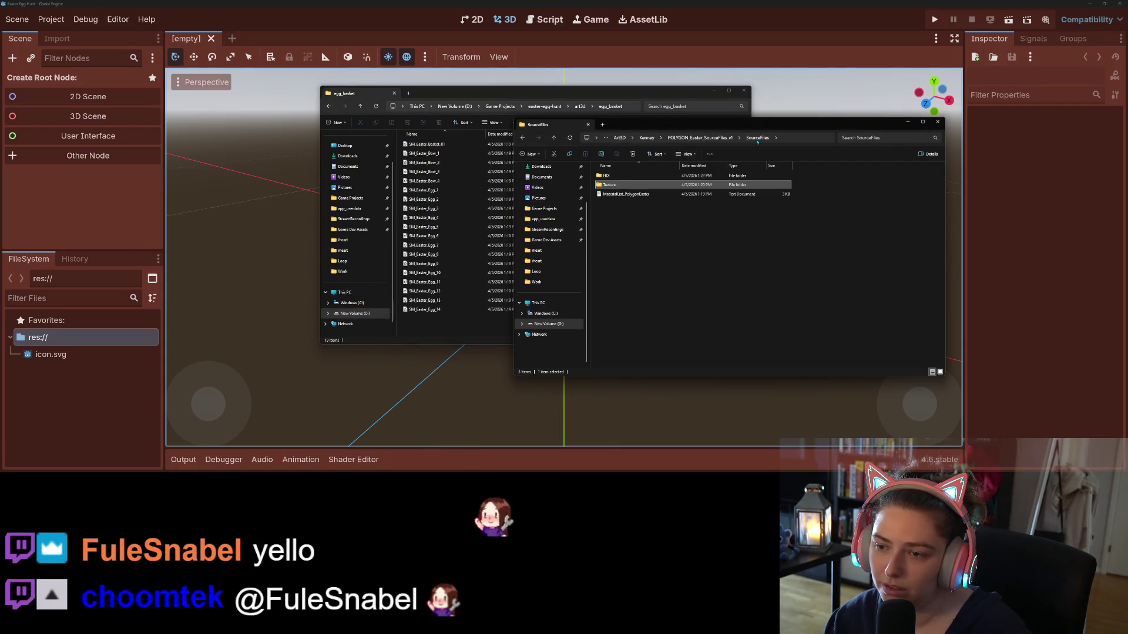
pyautogui.doubleClick(641, 173)
# - Move all 19 Easter models from the FBX folder into egg_basket
pyautogui.hotkey('ctrl', 'v')
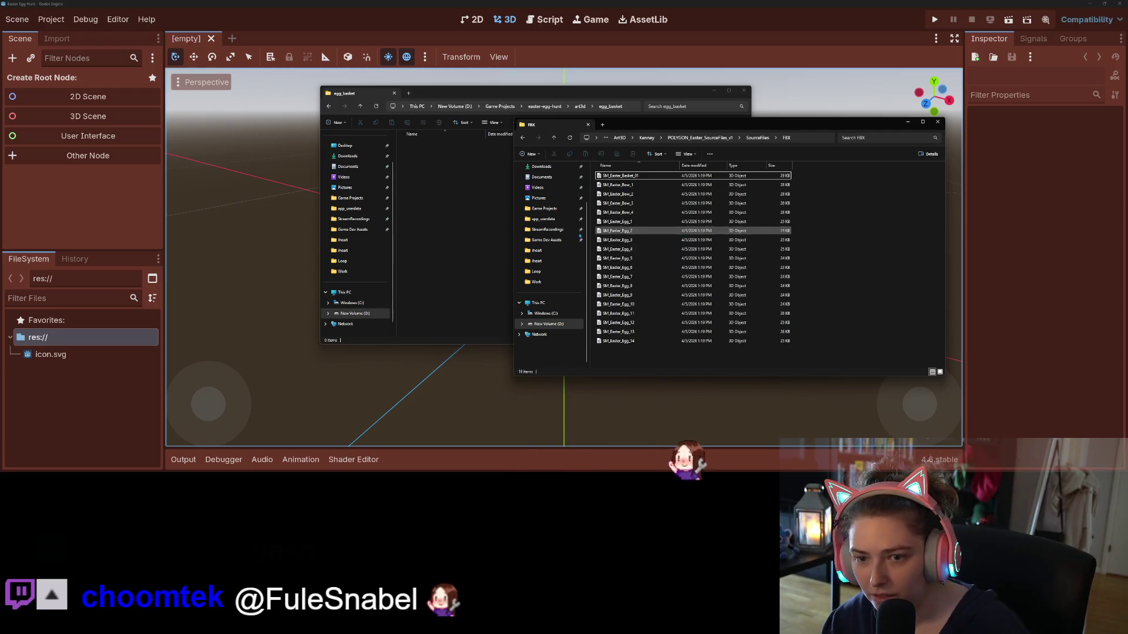
pyautogui.hotkey('ctrl', 'a')
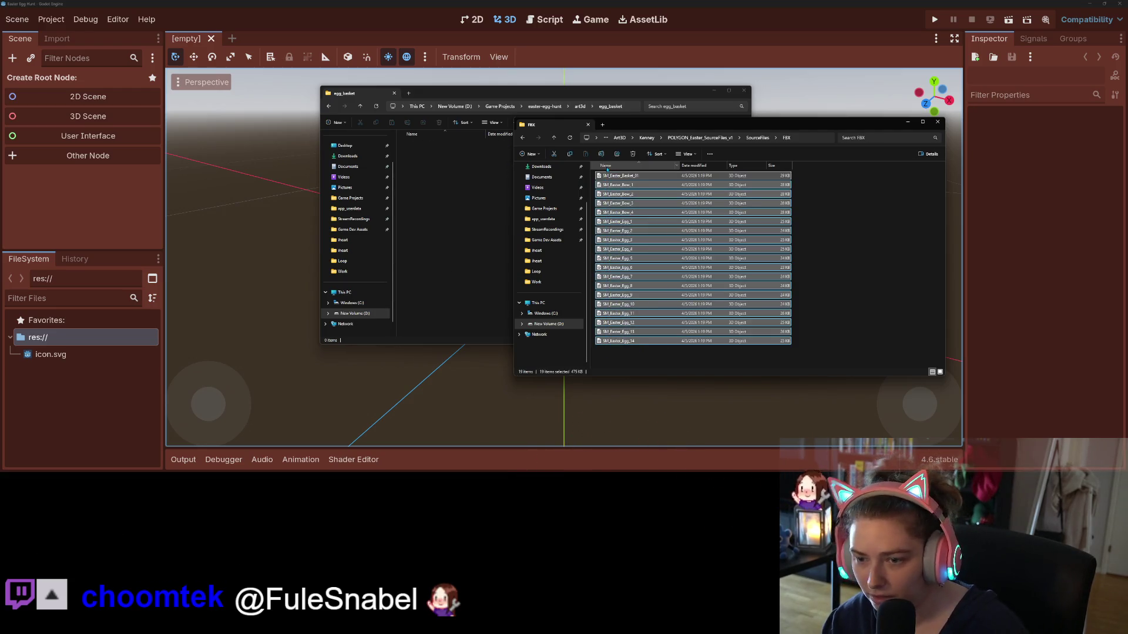
pyautogui.hotkey('ctrl', 'c')
pyautogui.click(450, 221)
pyautogui.hotkey('ctrl', 'v')
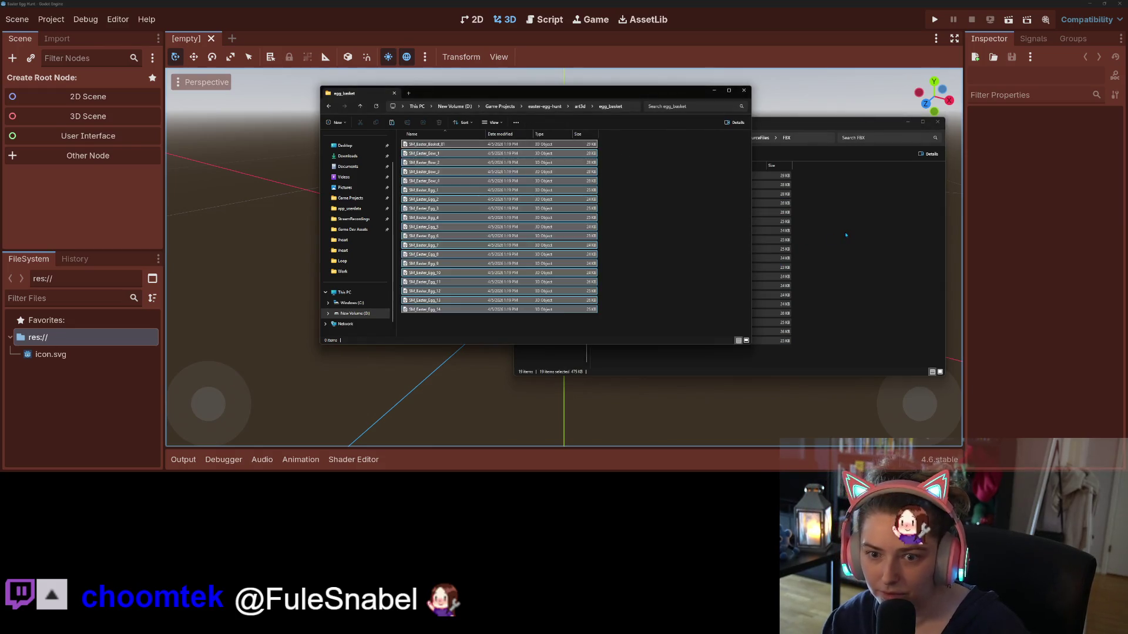
# - Copy Polygon_Easter_Texture_01 from the Texture folder into egg_basket
pyautogui.click(799, 177)
pyautogui.click(757, 138)
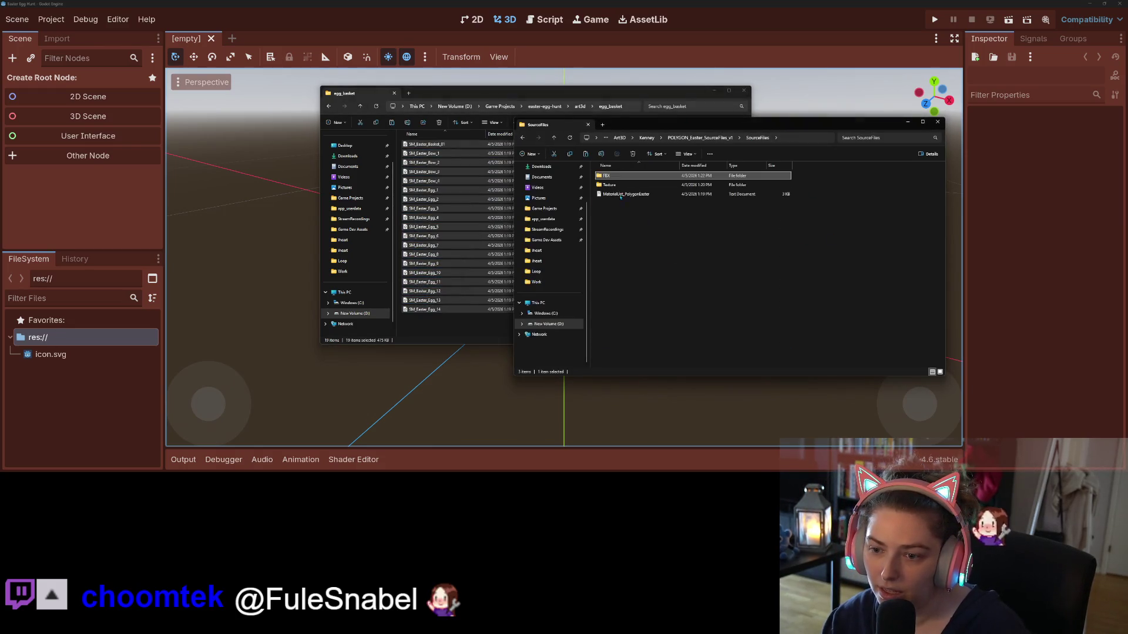
pyautogui.doubleClick(619, 185)
pyautogui.click(619, 184)
pyautogui.hotkey('ctrl', 'c')
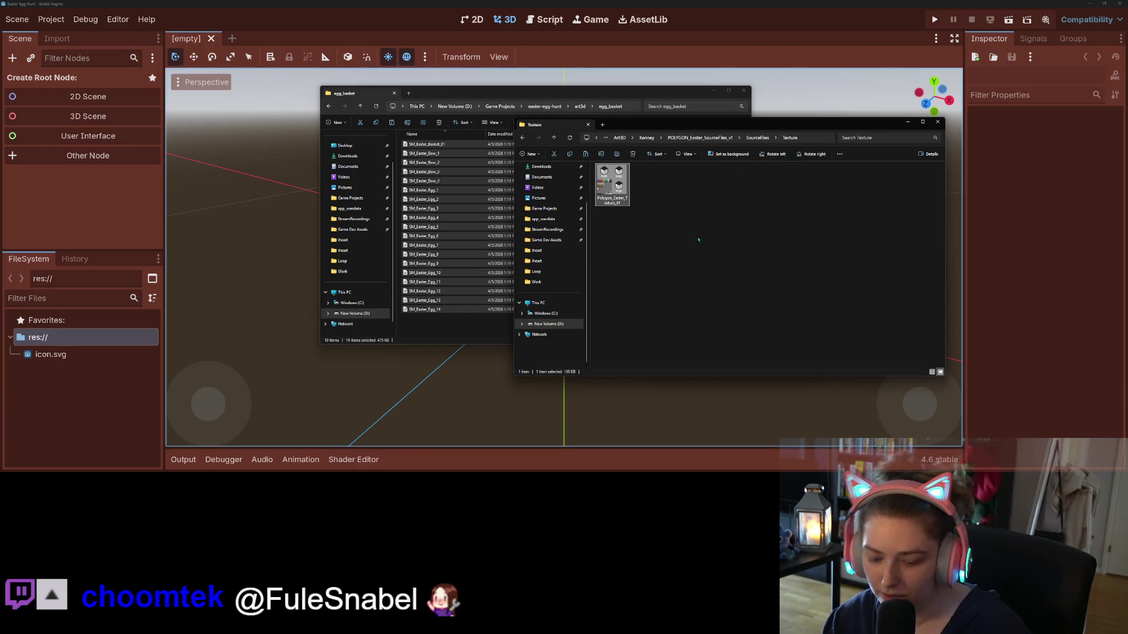
pyautogui.click(470, 329)
pyautogui.hotkey('ctrl', 'v')
pyautogui.click(812, 285)
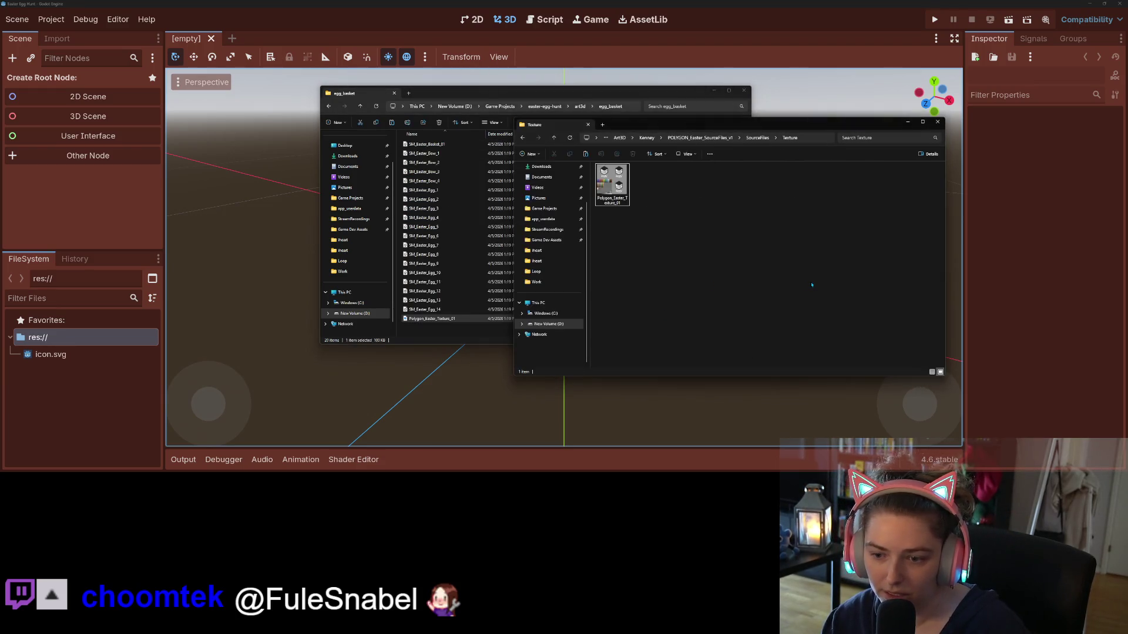
pyautogui.click(671, 139)
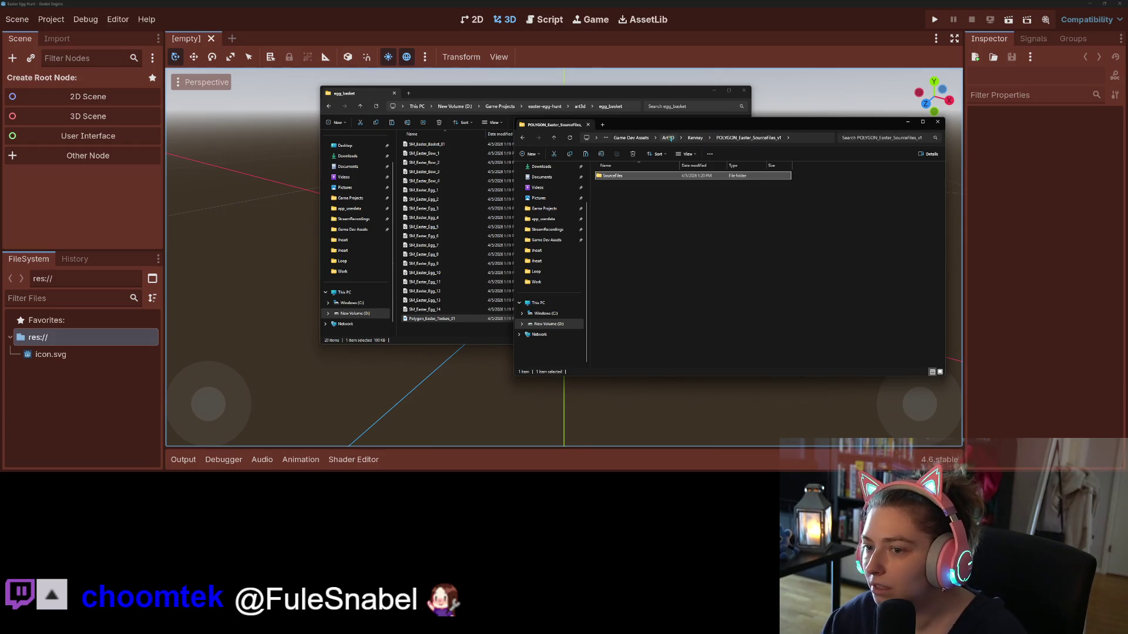
# - Take both POLYGON_Easter_SourceFiles_v1 items from Kenney and paste them into Synty
pyautogui.click(695, 138)
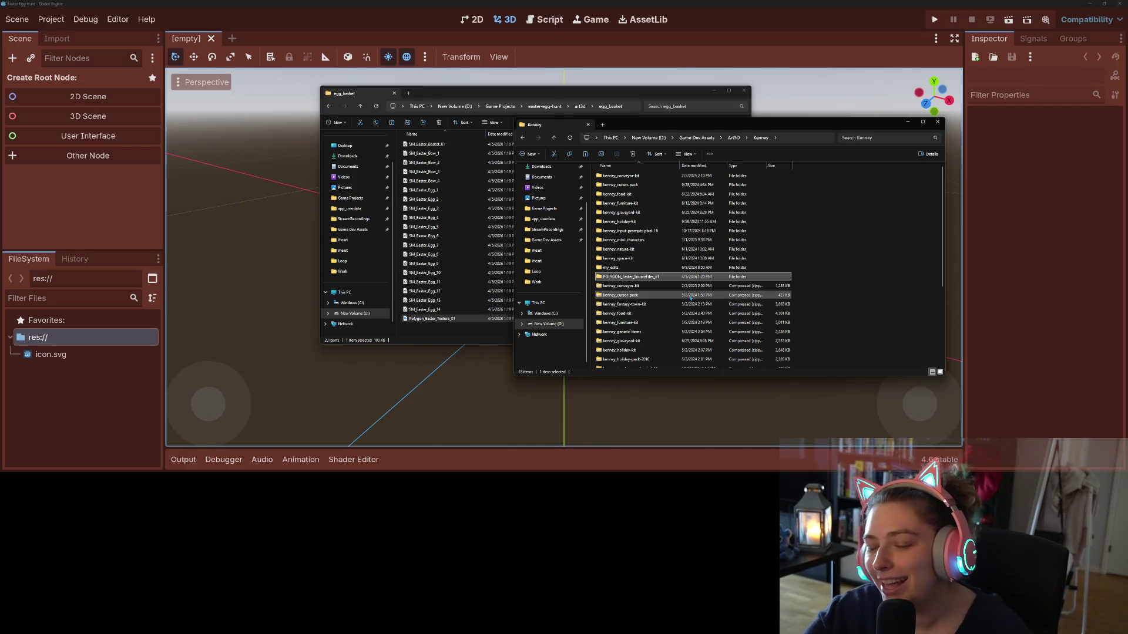
pyautogui.scroll(-3, 691, 298)
pyautogui.click(646, 271)
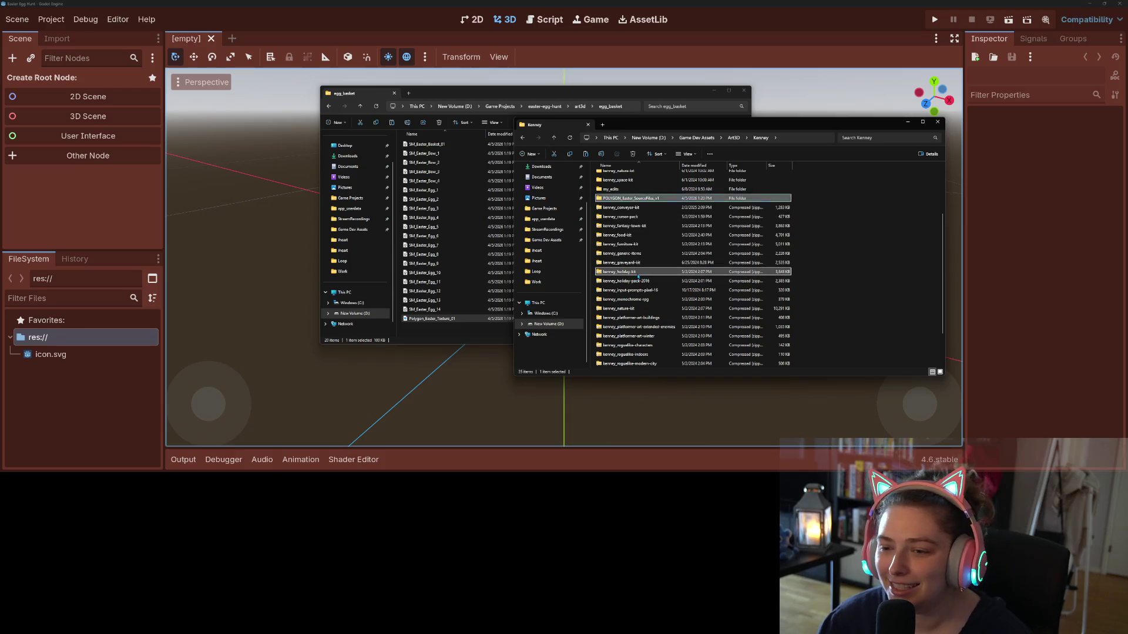
pyautogui.click(636, 199)
pyautogui.scroll(-2, 658, 347)
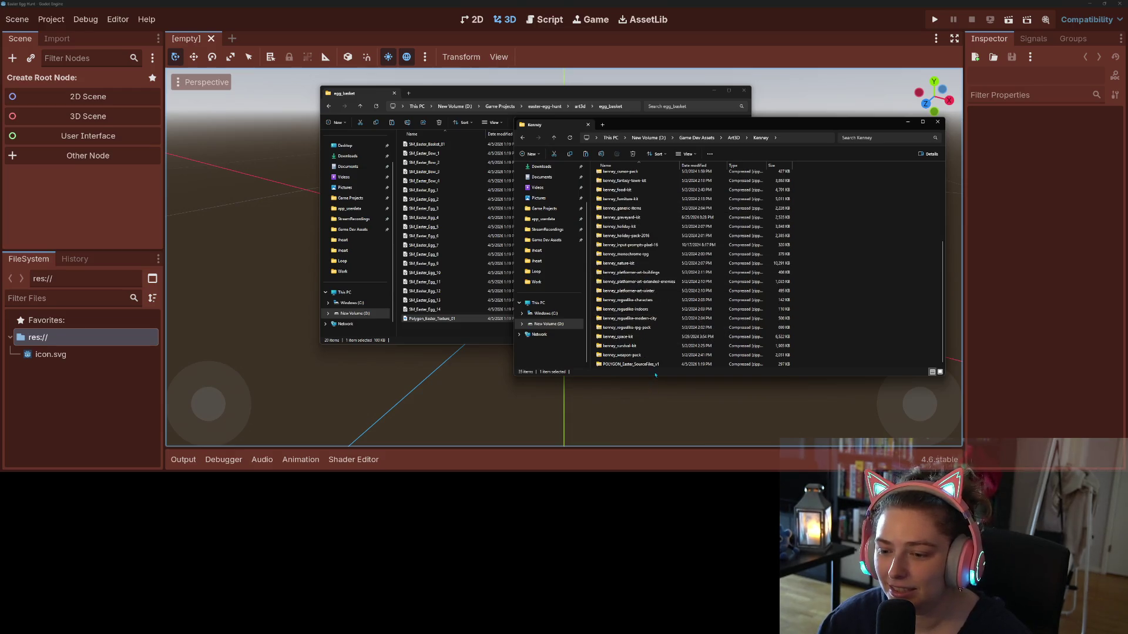
pyautogui.click(658, 364)
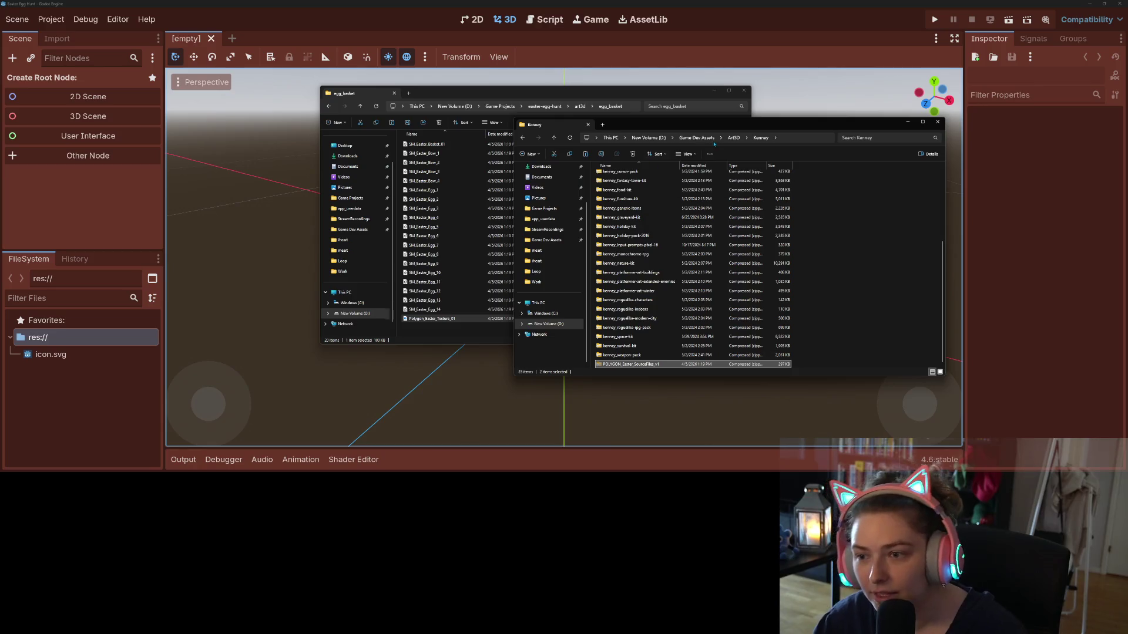
pyautogui.click(734, 138)
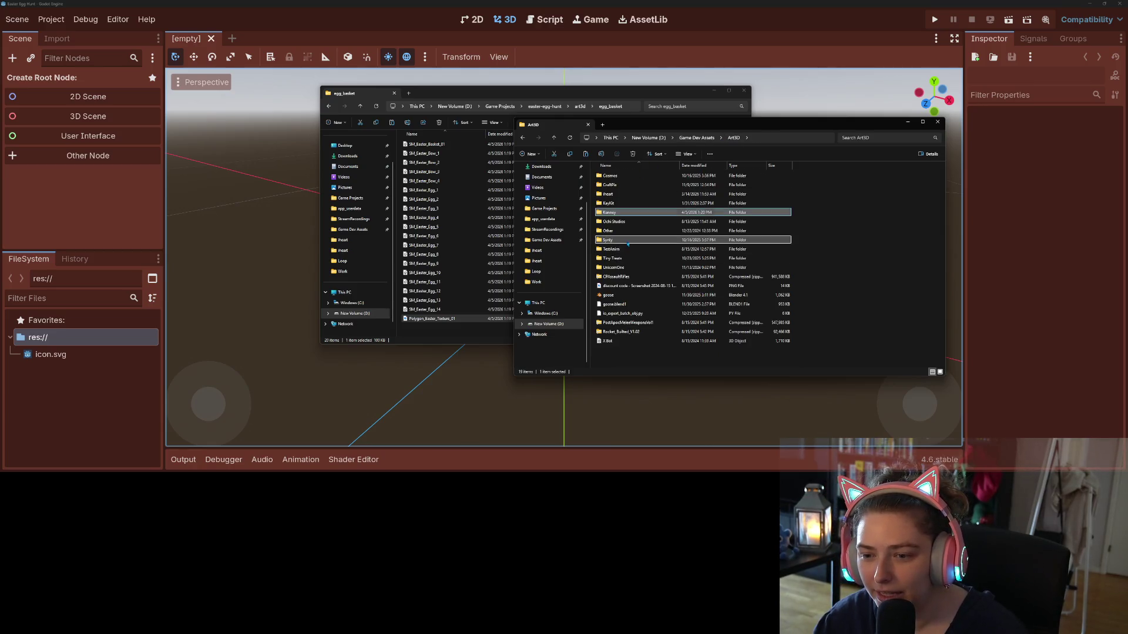
pyautogui.doubleClick(628, 241)
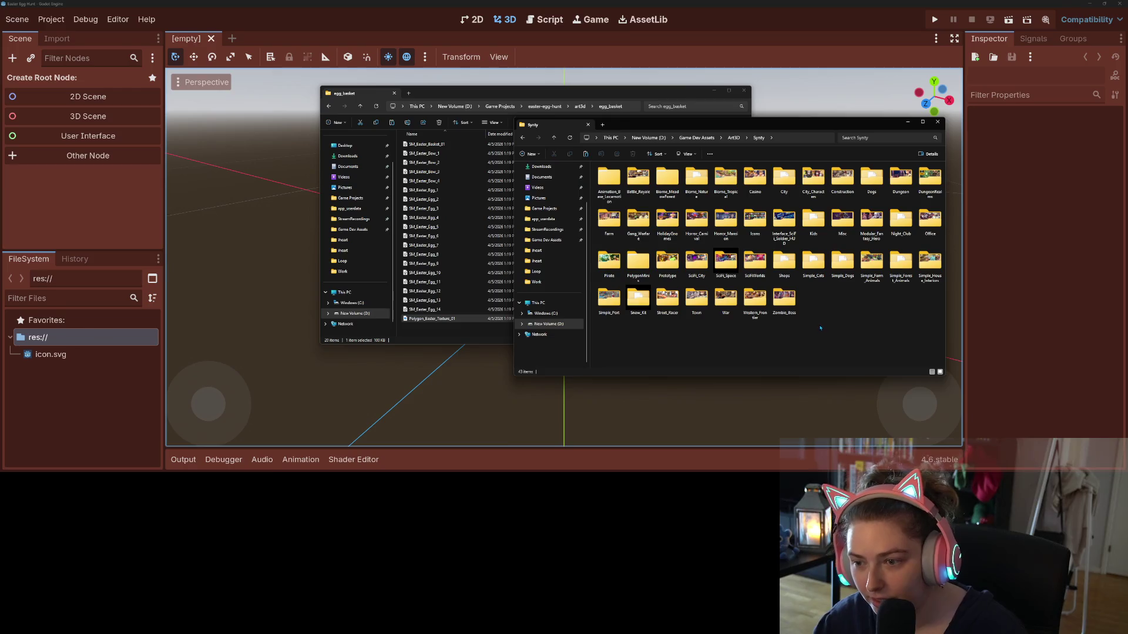
pyautogui.hotkey('ctrl', 'v')
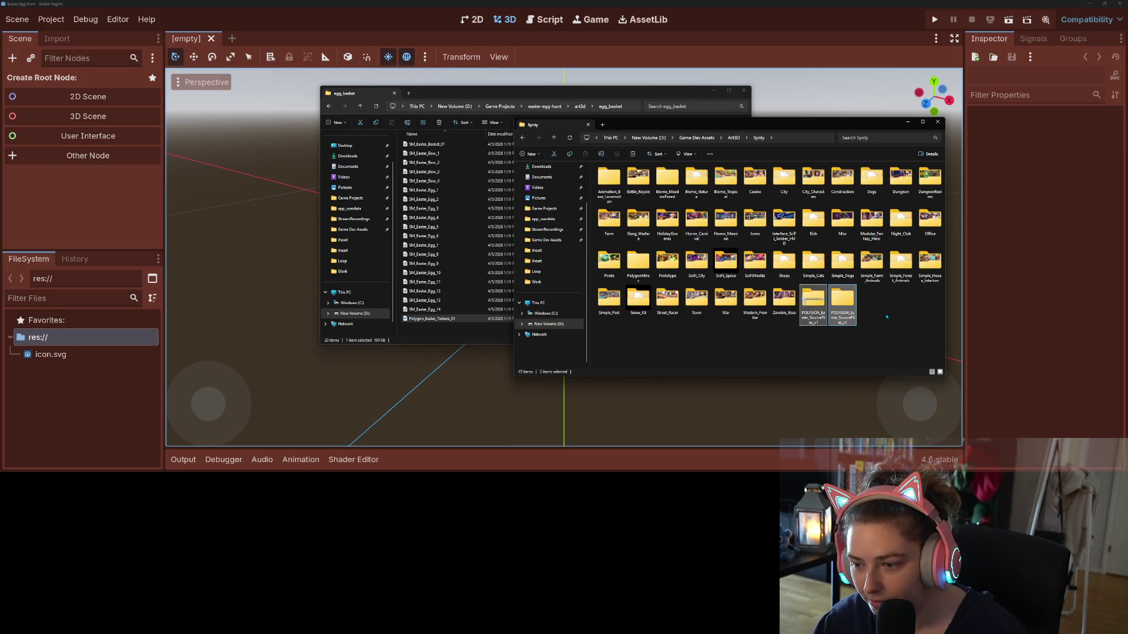
# - Create an Easter folder in Synty and move both POLYGON Easter items into it
pyautogui.rightClick(887, 317)
pyautogui.moveTo(916, 370)
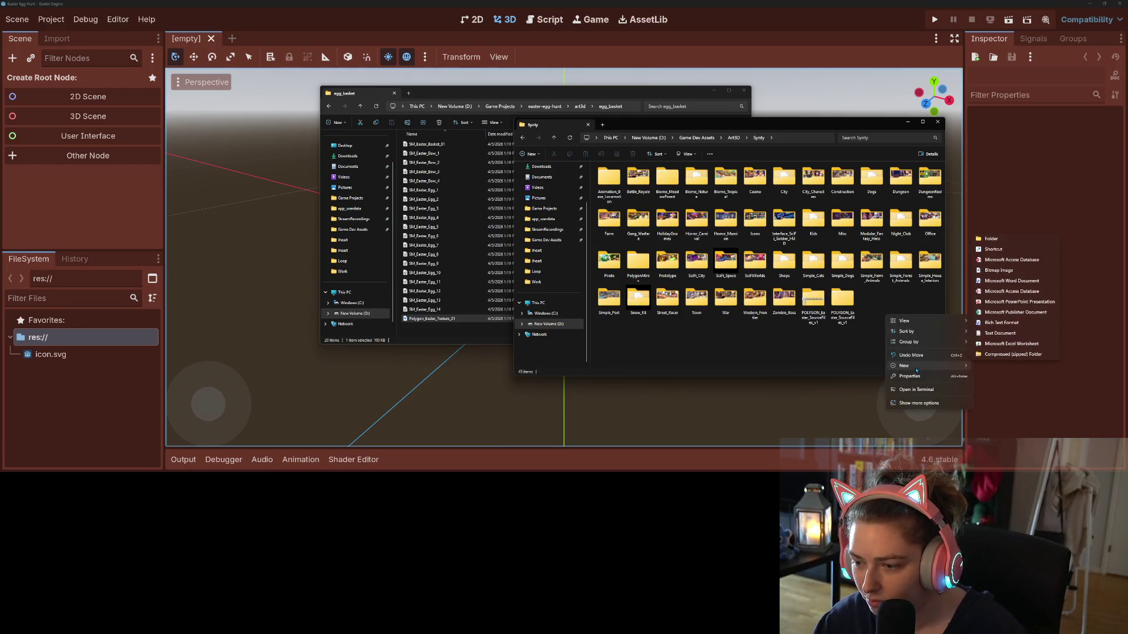
pyautogui.click(992, 240)
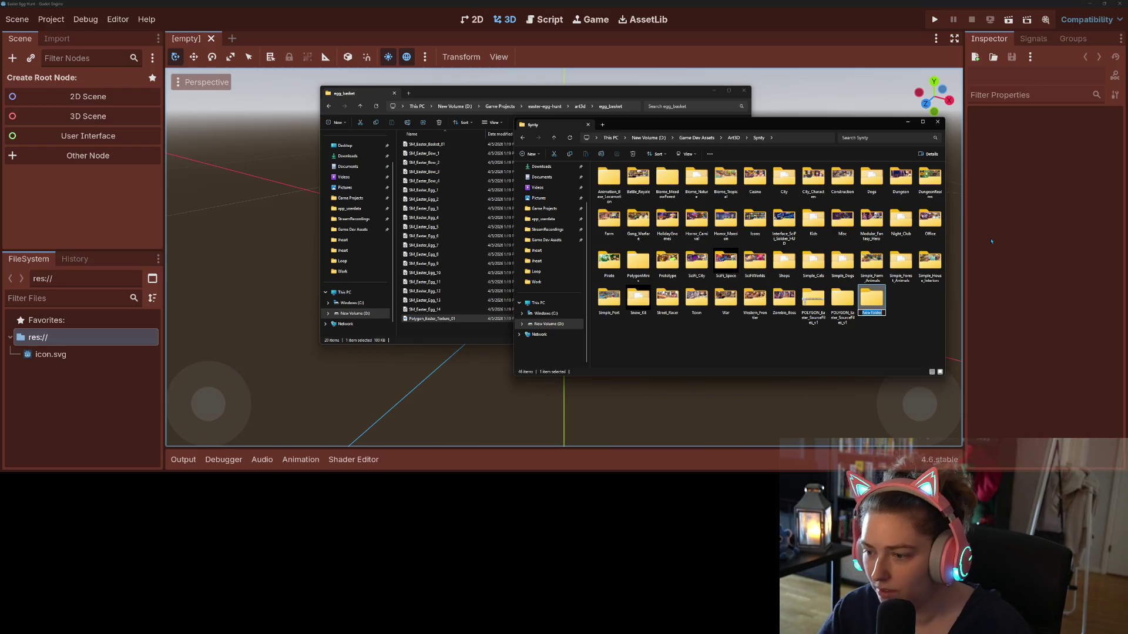
pyautogui.write('Easter')
pyautogui.press('Return')
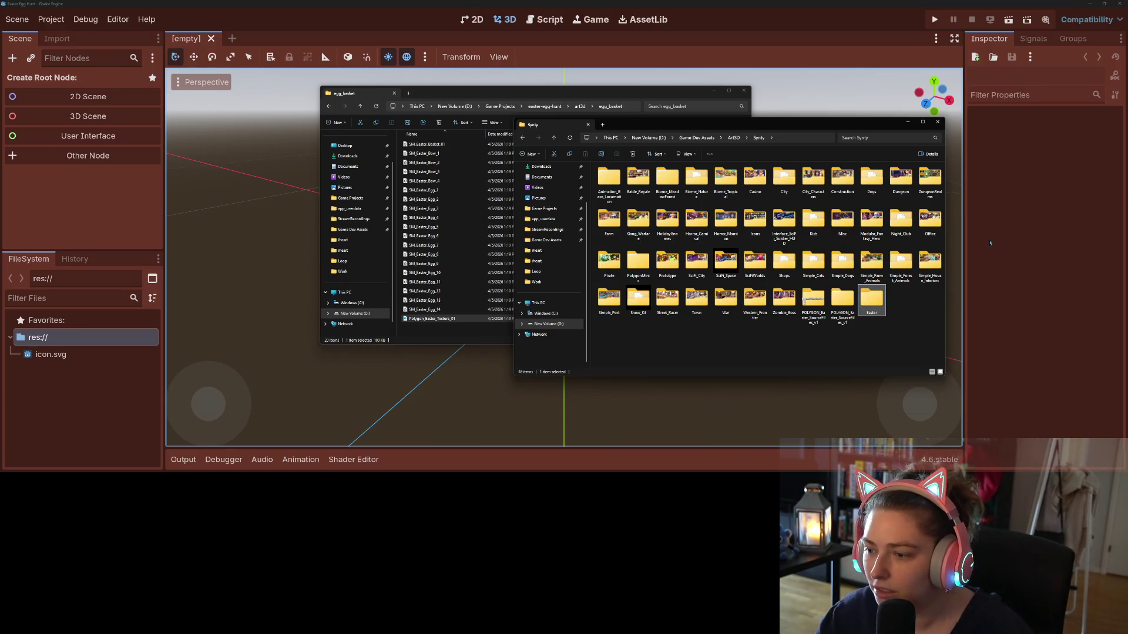
pyautogui.click(813, 303)
pyautogui.keyDown('ctrl'); pyautogui.click(842, 303); pyautogui.keyUp('ctrl')
pyautogui.moveTo(842, 303); pyautogui.dragTo(869, 303)
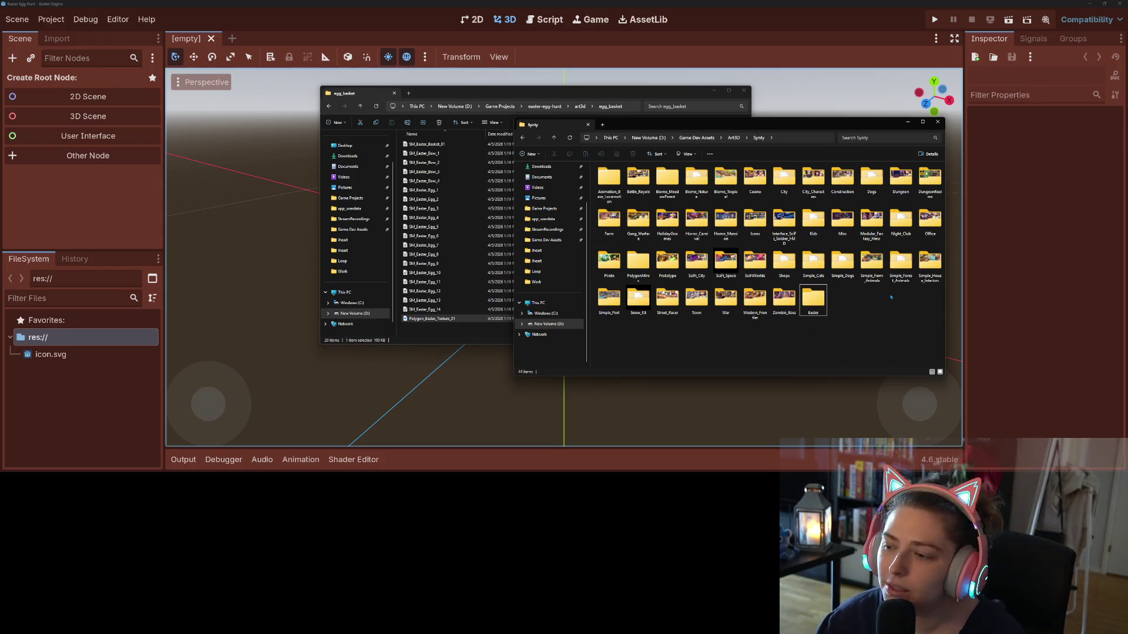
pyautogui.press('Return')
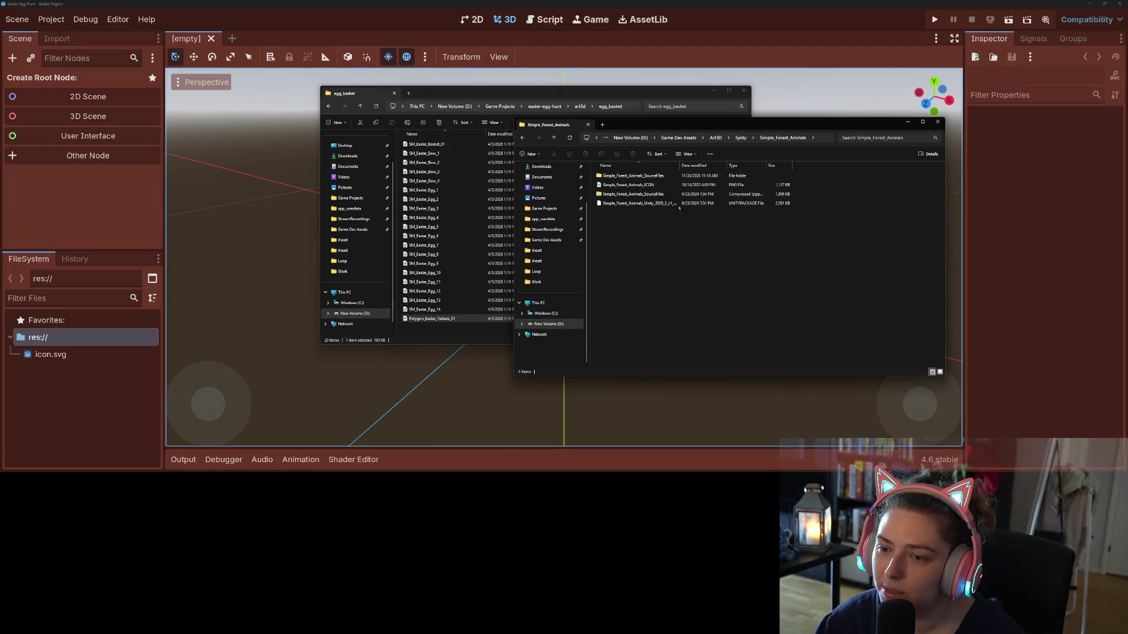
# - Copy the Fox and Rabbit models from the Simple_Forest_Animals FBX folder
pyautogui.doubleClick(638, 177)
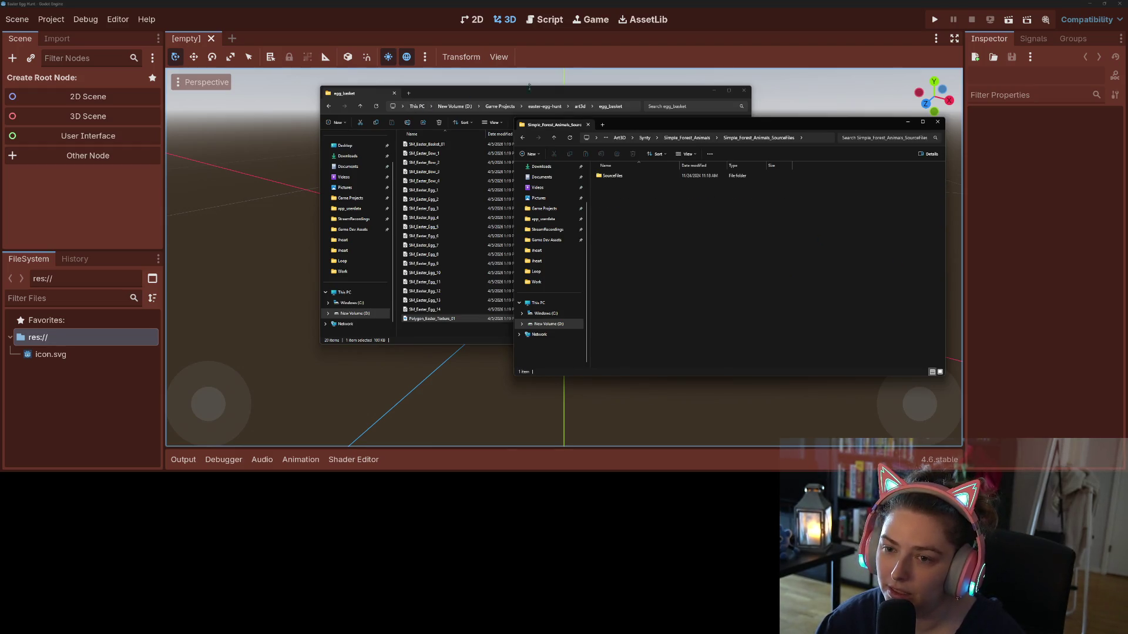
pyautogui.click(578, 107)
pyautogui.click(558, 124)
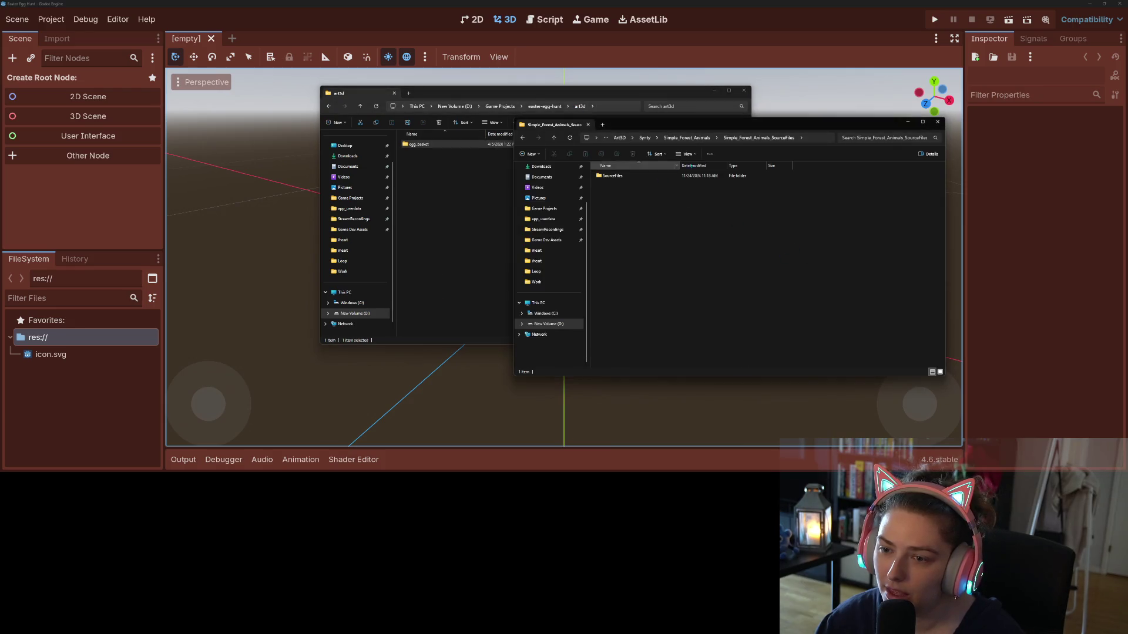
pyautogui.doubleClick(625, 176)
pyautogui.doubleClick(624, 176)
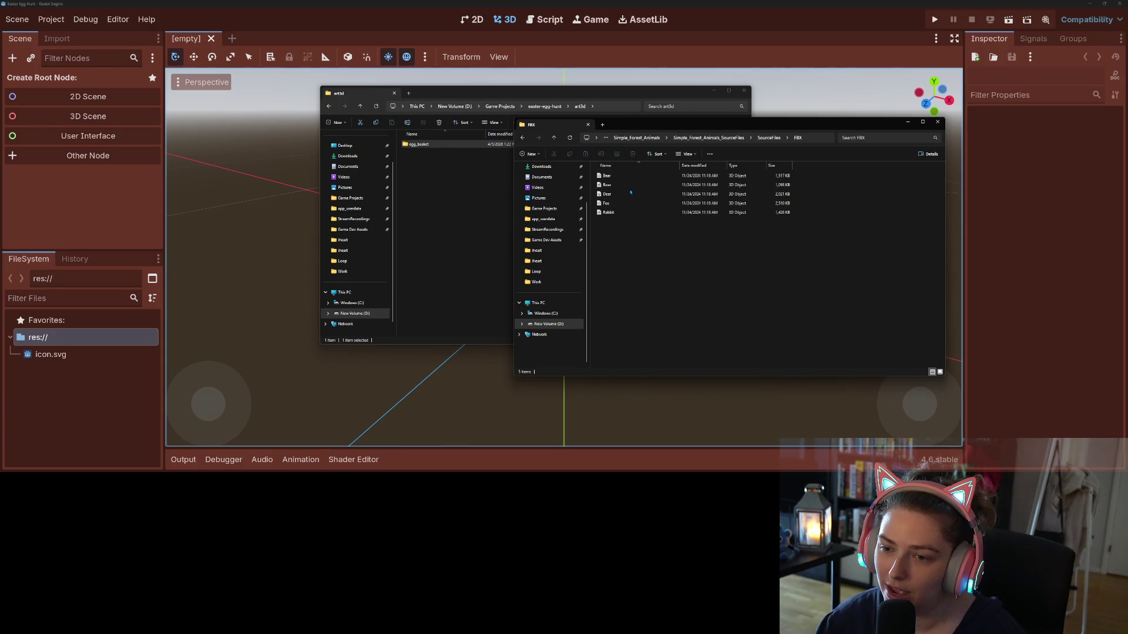
pyautogui.click(620, 212)
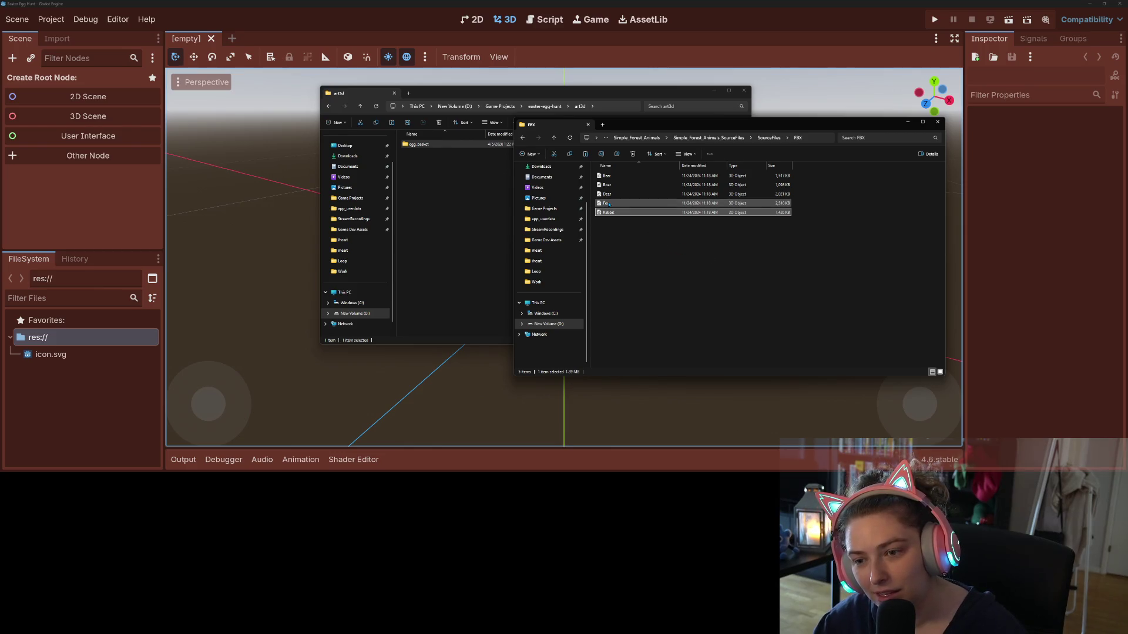
pyautogui.keyDown('ctrl'); pyautogui.click(634, 203); pyautogui.keyUp('ctrl')
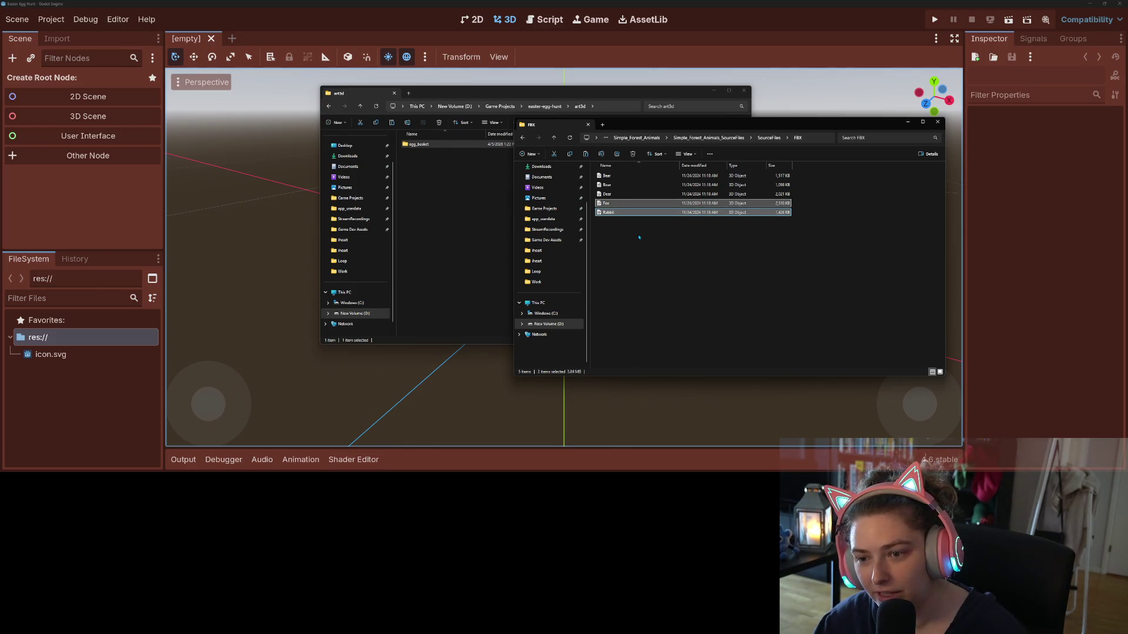
pyautogui.hotkey('ctrl', 'c')
# - Create a forest_animals folder in art3d and paste Fox and Rabbit into it
pyautogui.click(451, 201)
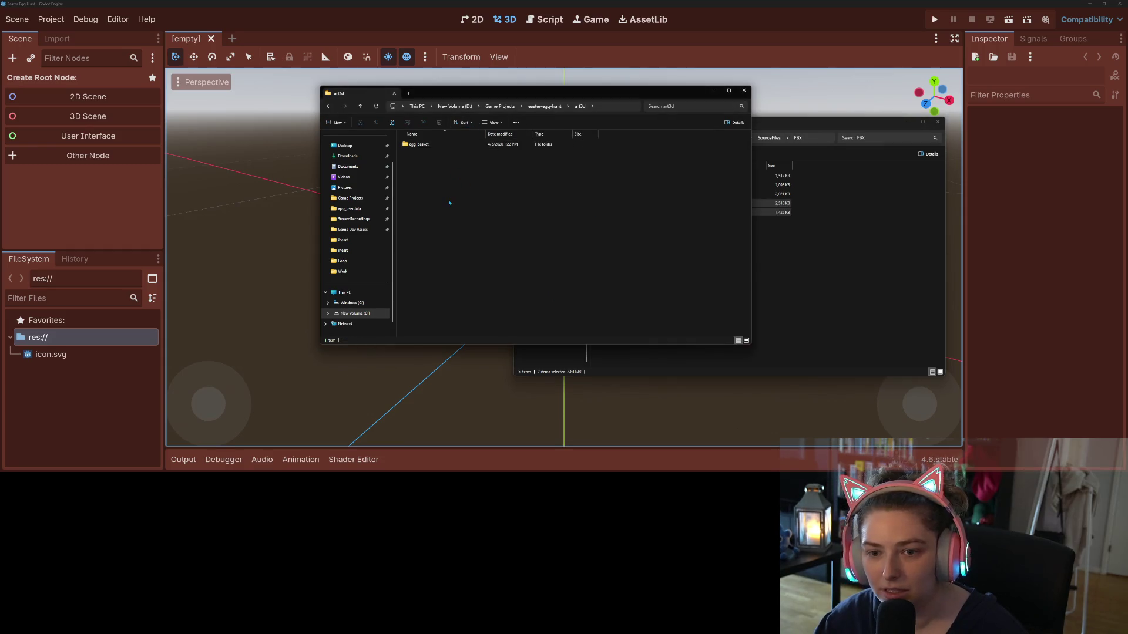
pyautogui.rightClick(450, 201)
pyautogui.moveTo(470, 271)
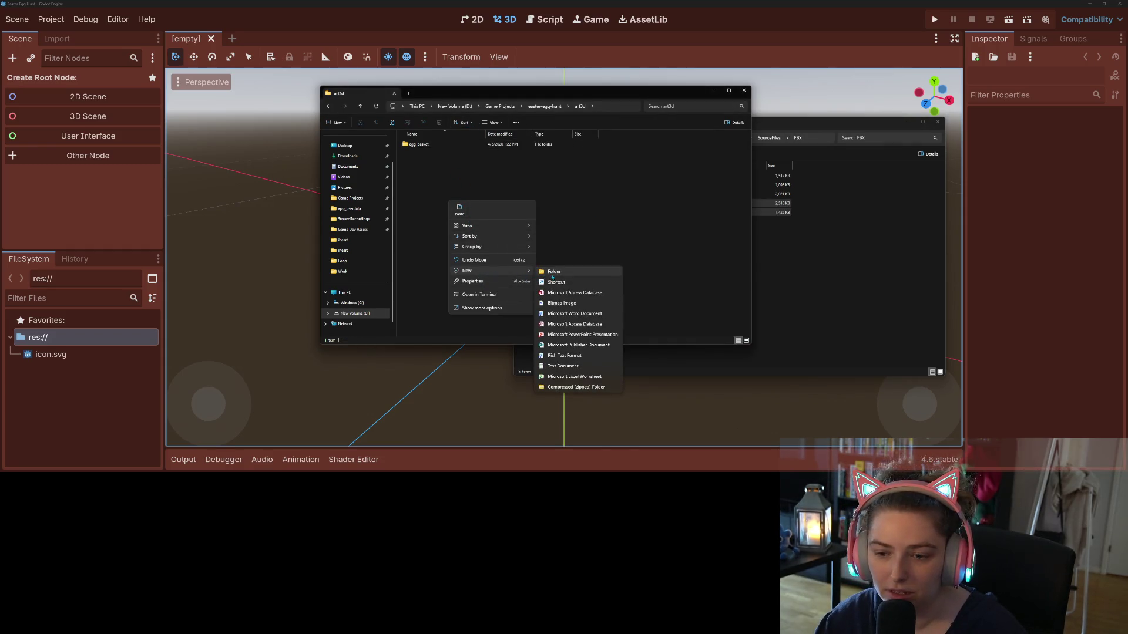
pyautogui.click(556, 275)
pyautogui.write('forest')
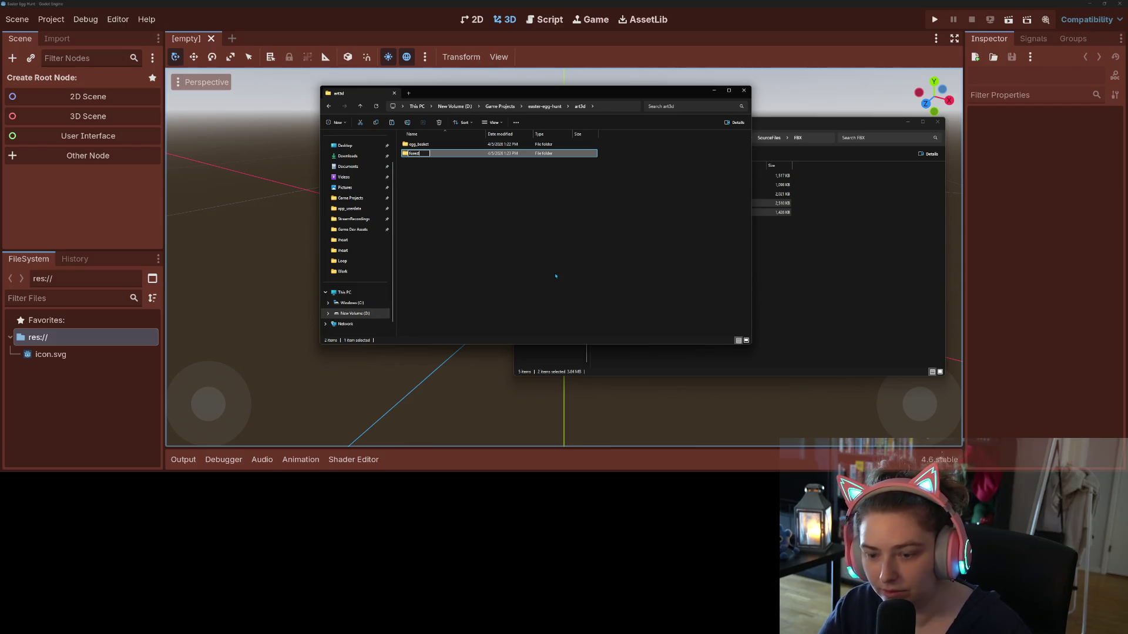
pyautogui.write('_animals')
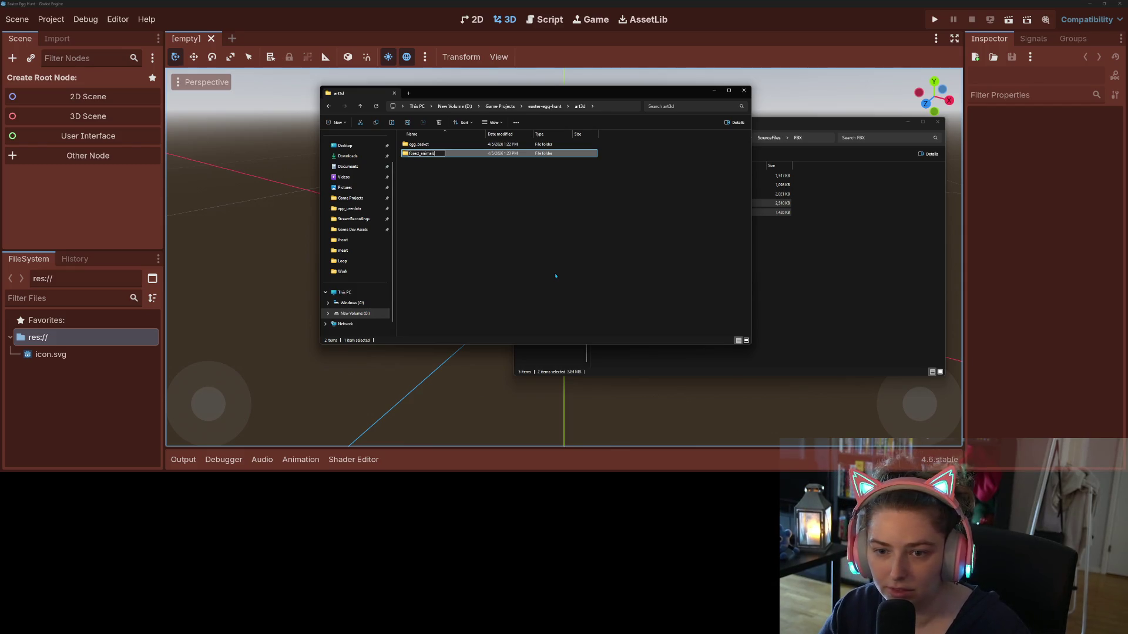
pyautogui.press('Return')
pyautogui.press('Return')
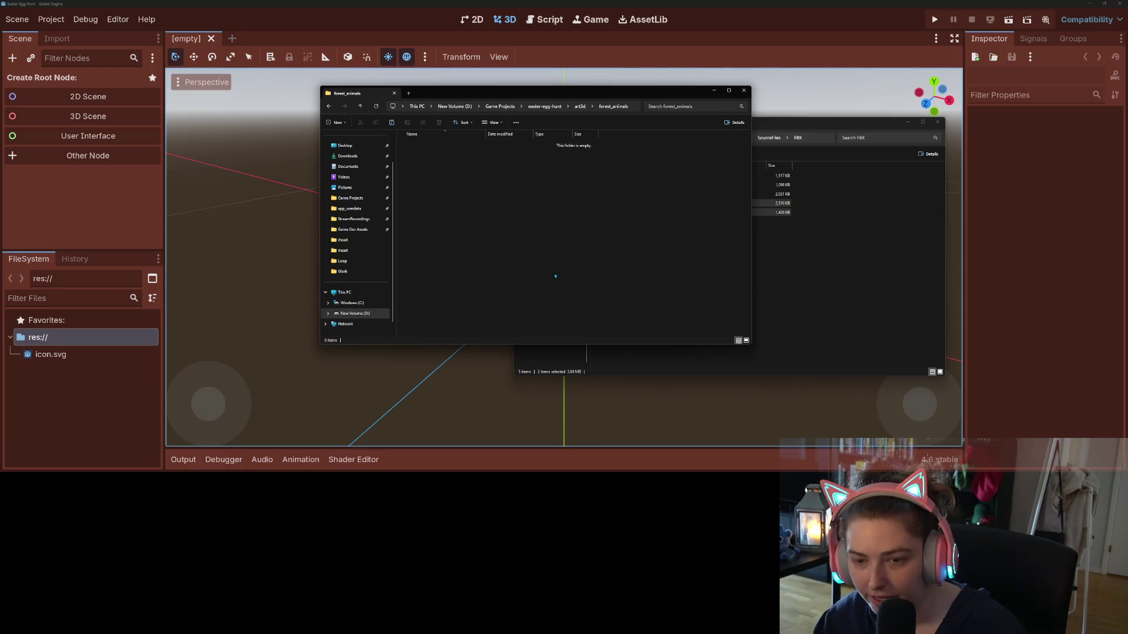
pyautogui.hotkey('ctrl', 'v')
# - Delete the Fox and Rabbit models accidentally pasted into the source Textures folder
pyautogui.click(767, 138)
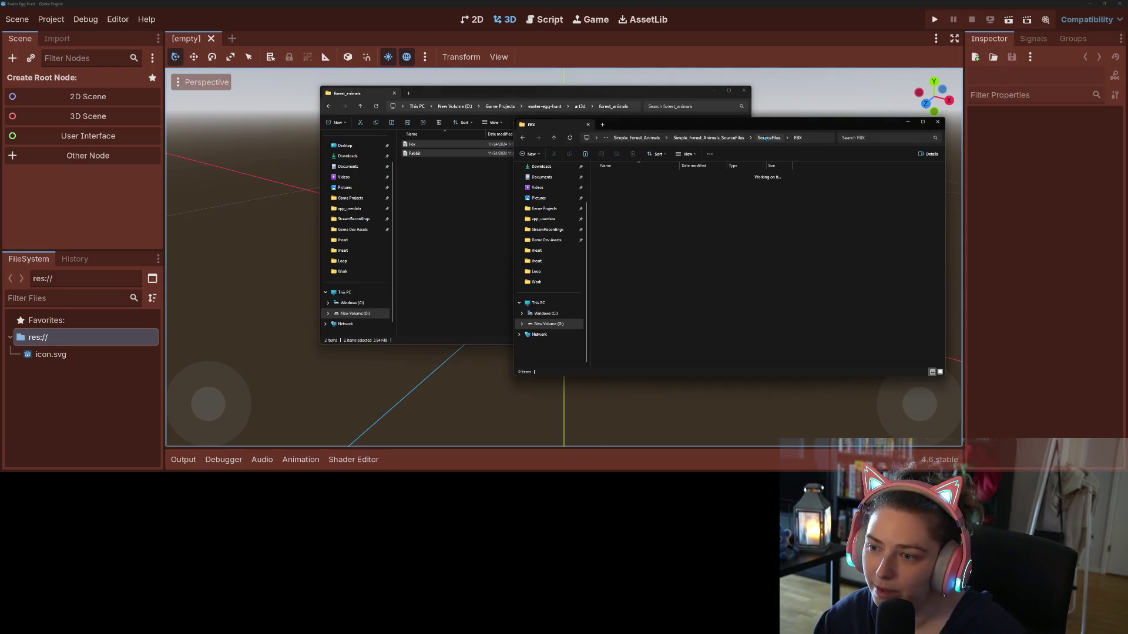
pyautogui.doubleClick(640, 183)
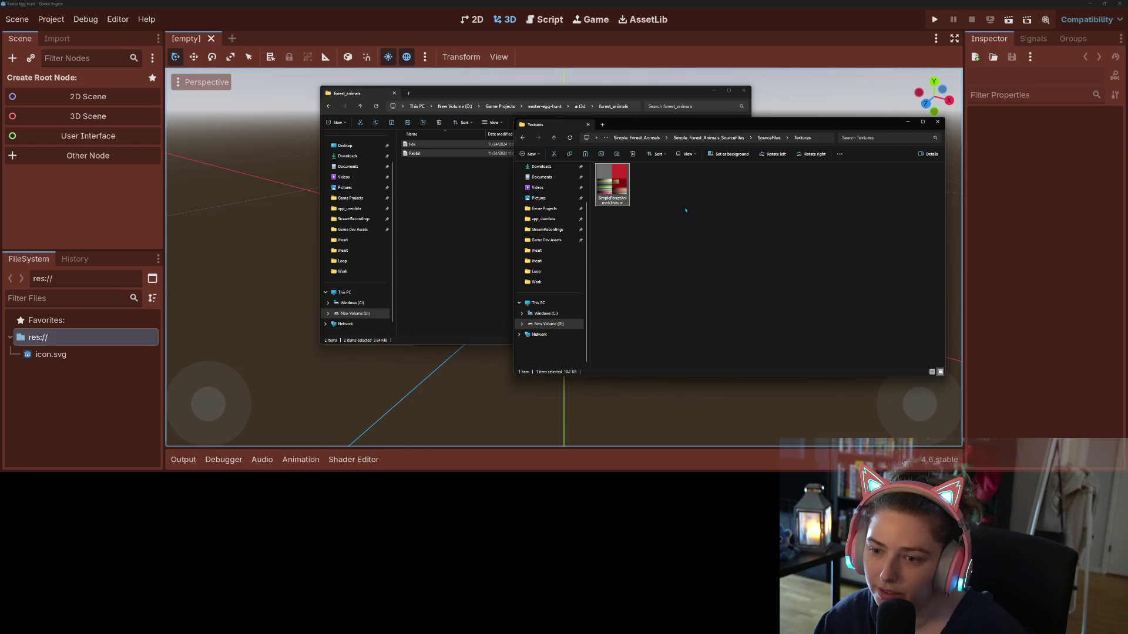
pyautogui.hotkey('ctrl', 'v')
pyautogui.click(439, 224)
pyautogui.click(695, 252)
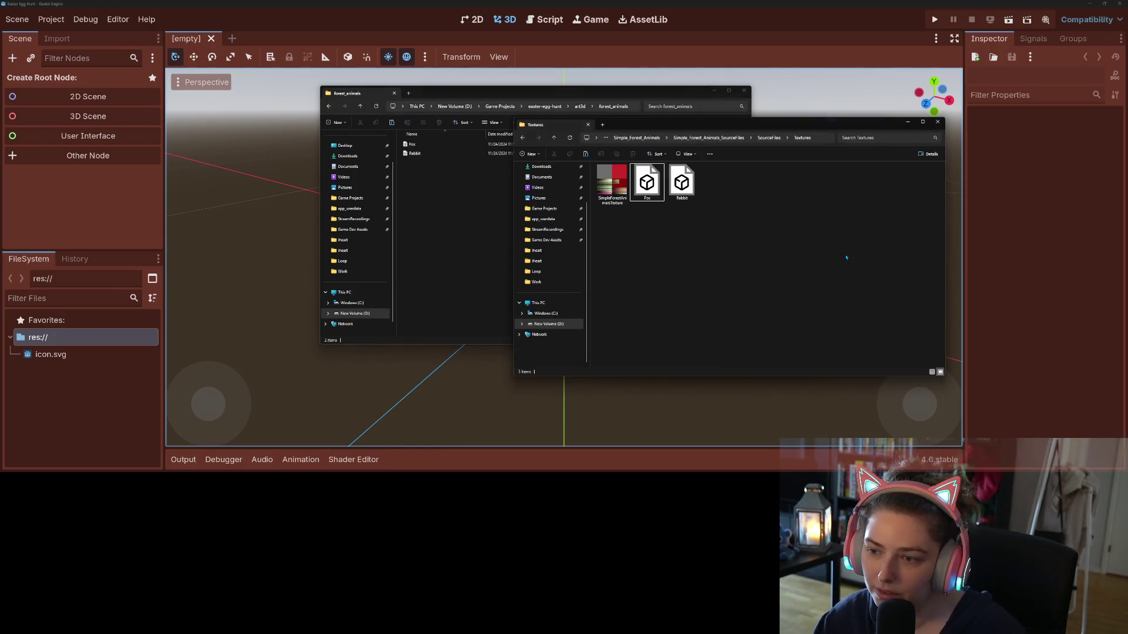
pyautogui.press('Delete')
# - Copy the SimpleForestAnimalsTexture image into forest_animals
pyautogui.hotkey('ctrl', 'a')
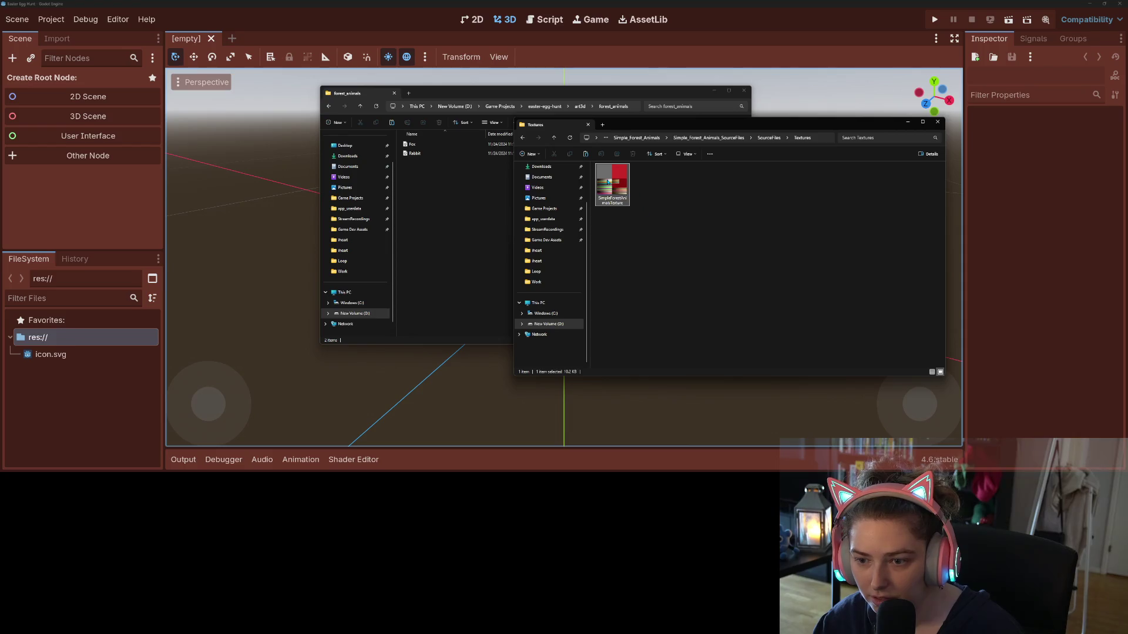
pyautogui.click(477, 264)
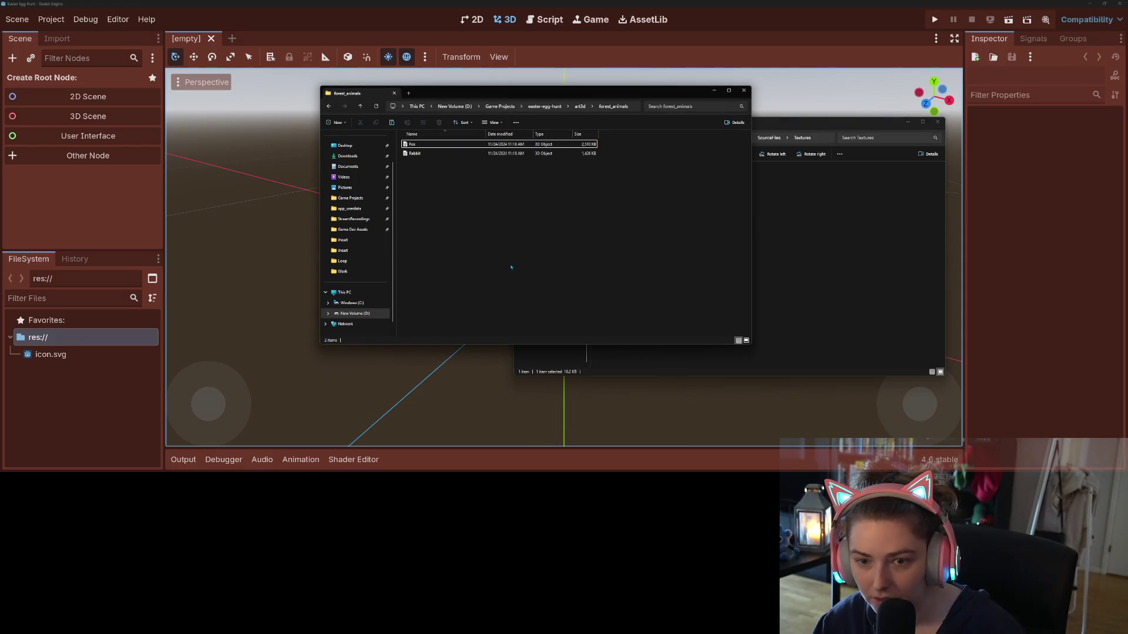
pyautogui.hotkey('ctrl', 'v')
pyautogui.click(637, 272)
pyautogui.click(773, 143)
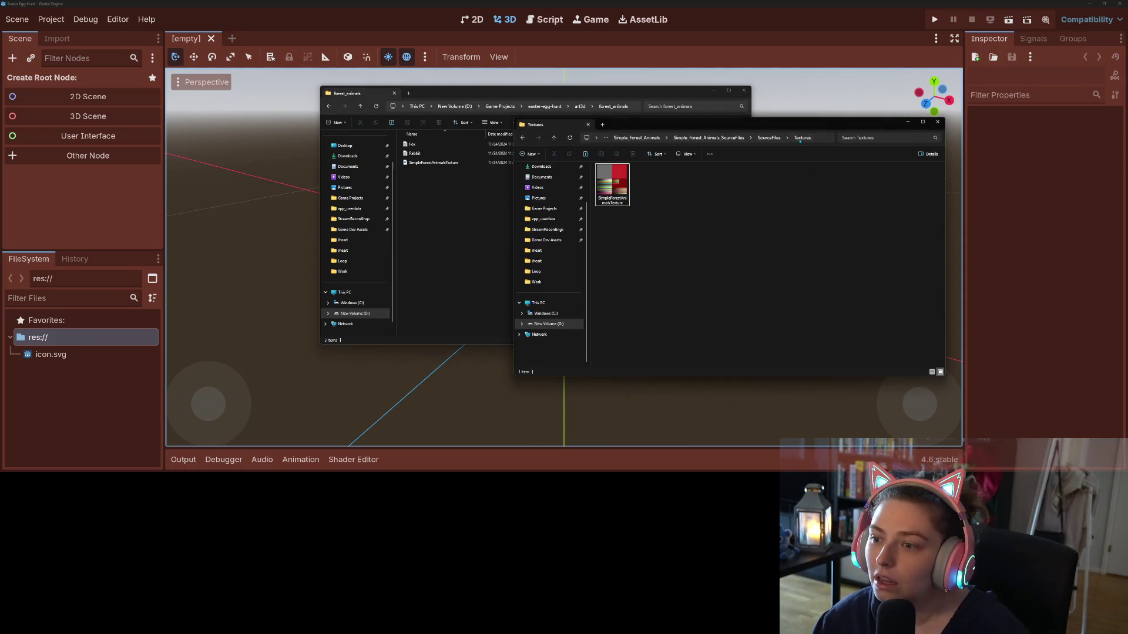
pyautogui.click(769, 138)
pyautogui.click(660, 139)
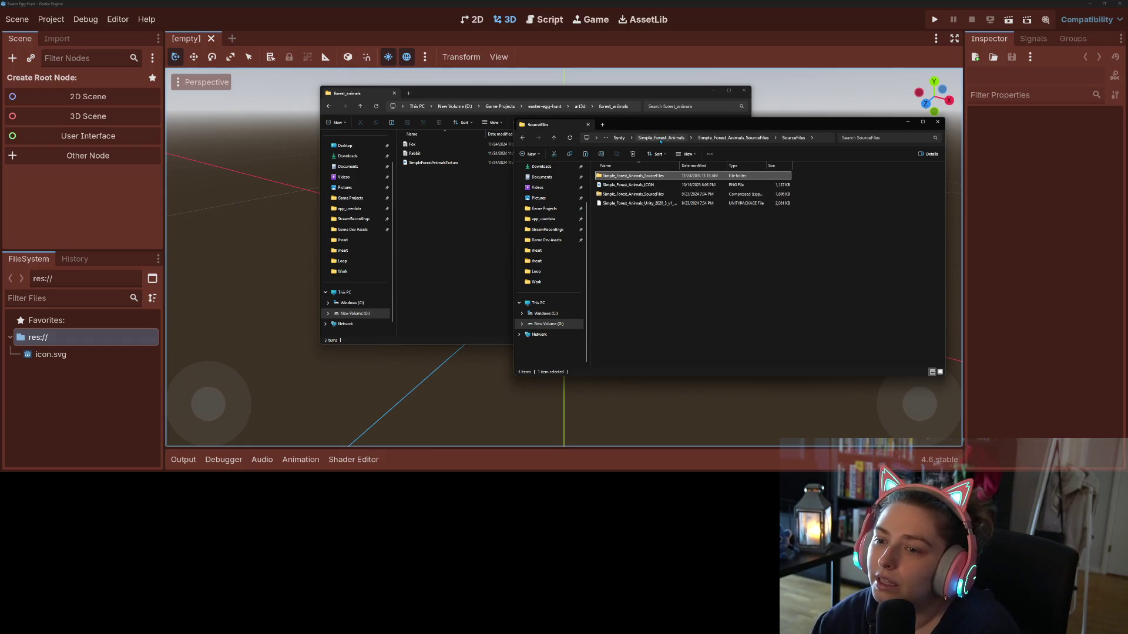
# - Show the Synty folder in the right window and move forest_animals to the left
pyautogui.click(739, 139)
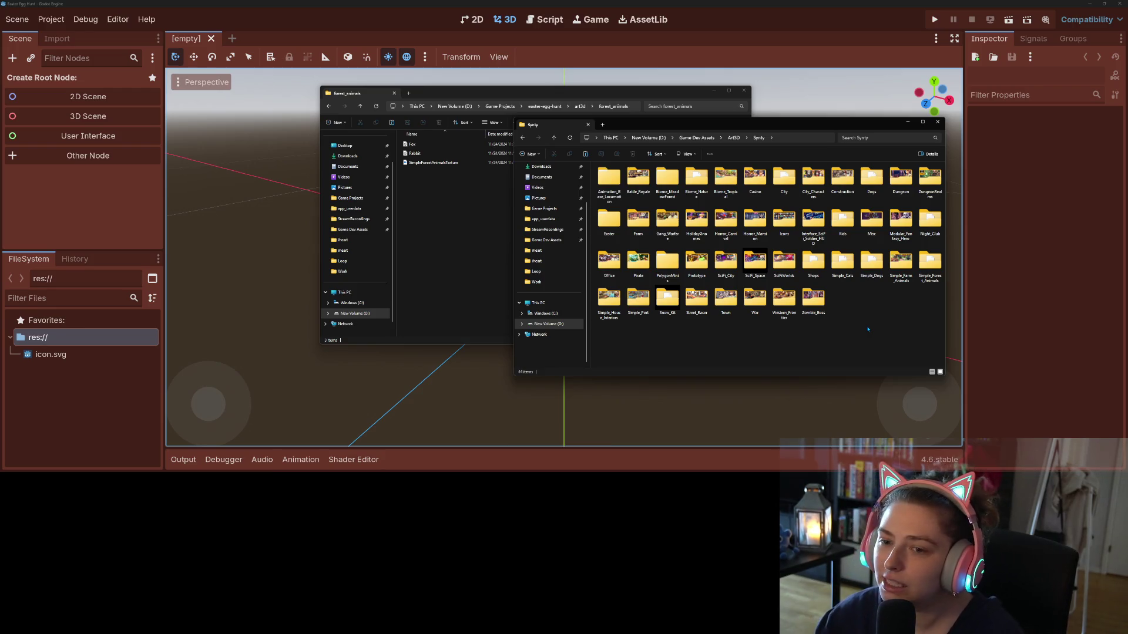
pyautogui.moveTo(539, 97); pyautogui.dragTo(278, 103)
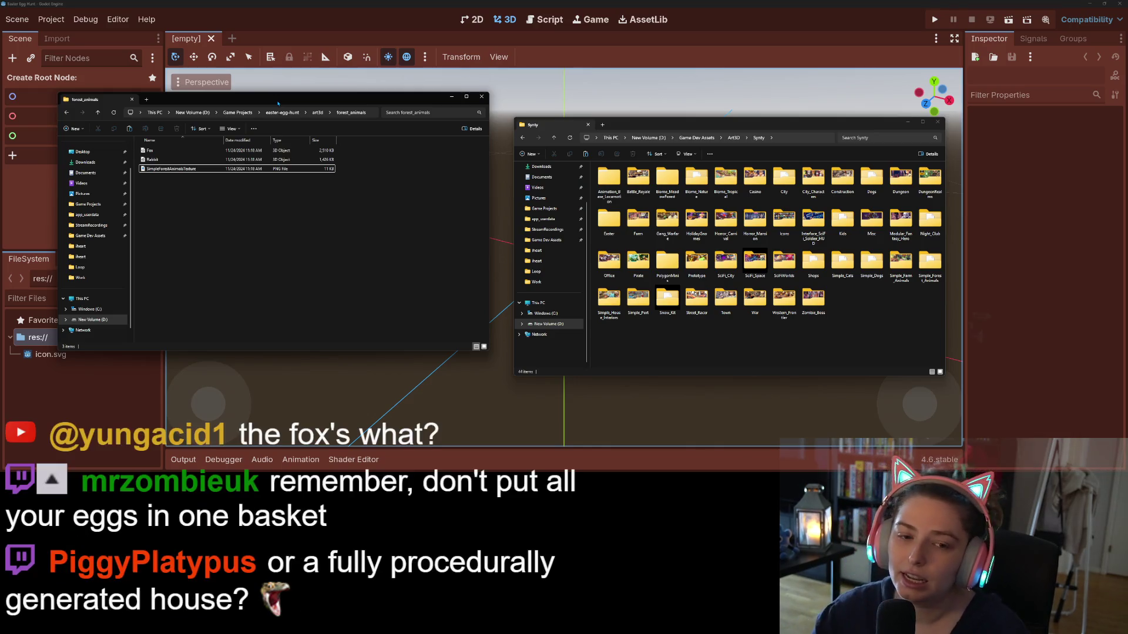
# - Return the left Explorer window to art3d (egg_basket, forest_animals) and activate the Synty window
pyautogui.click(317, 112)
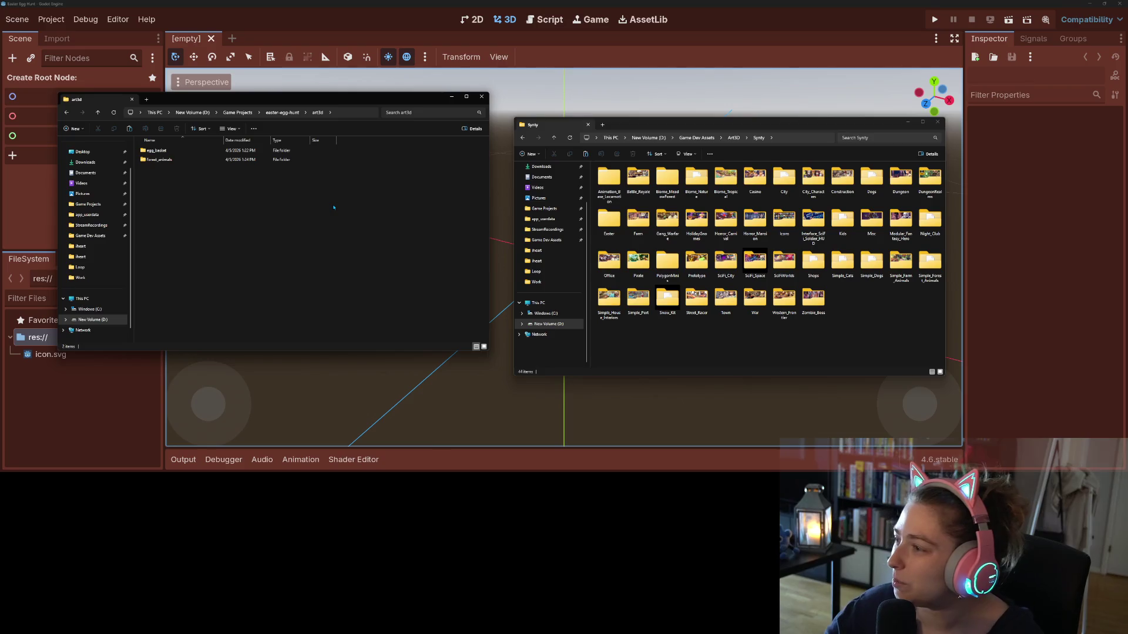
pyautogui.click(754, 326)
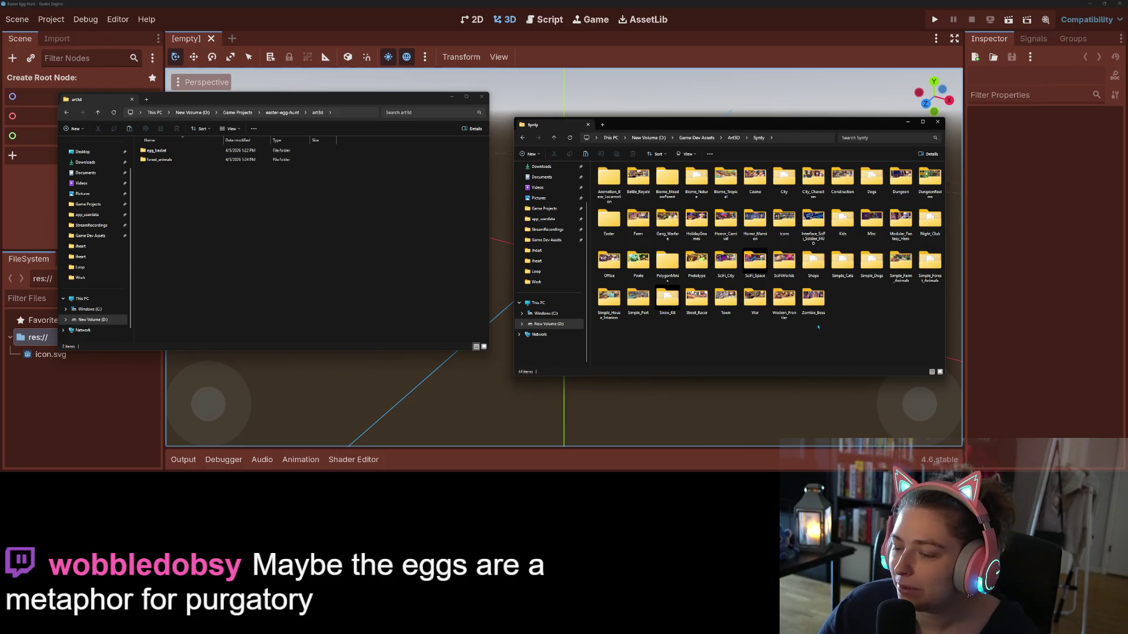
# - Open the SIMPLE_House_Interiors_ICON preview in Photos and move it to the upper left
pyautogui.doubleClick(615, 300)
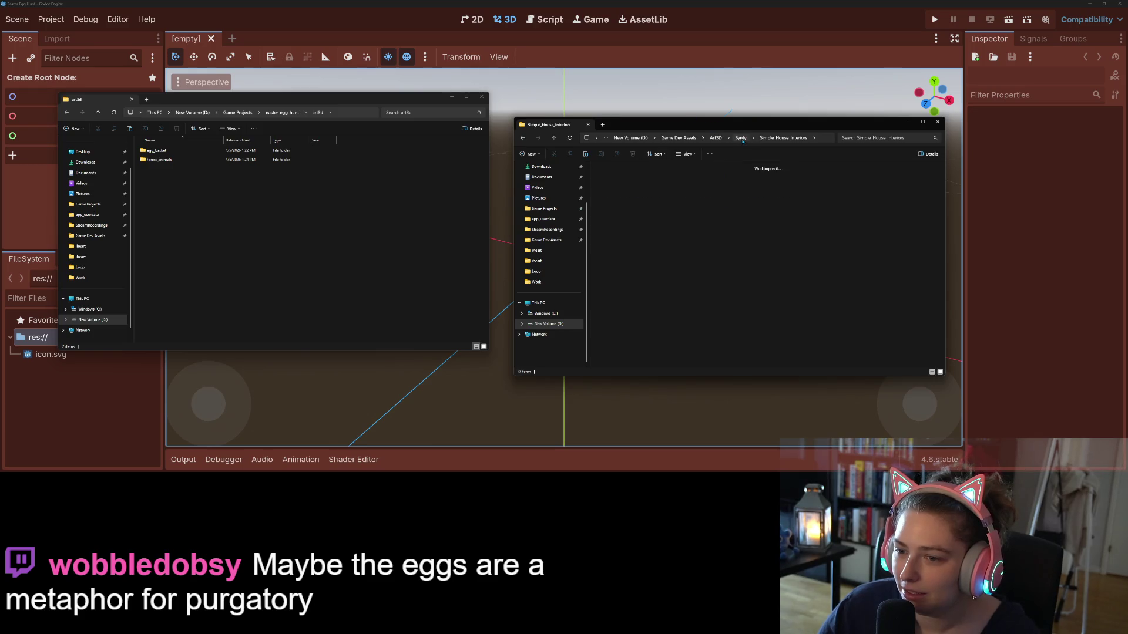
pyautogui.click(742, 139)
pyautogui.doubleClick(611, 299)
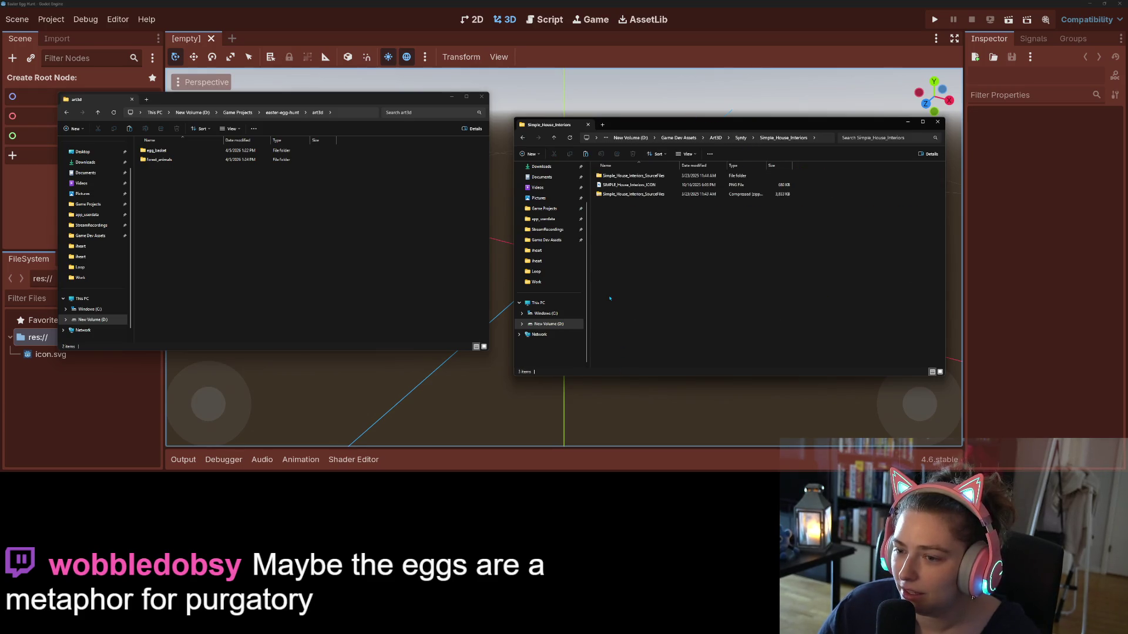
pyautogui.click(644, 185)
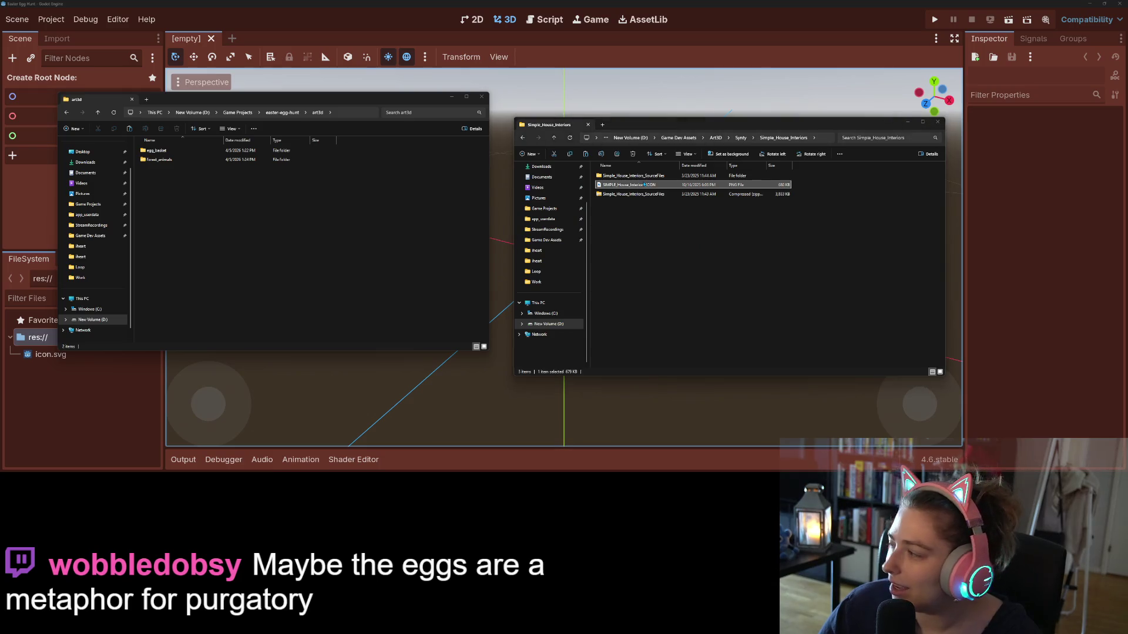
pyautogui.doubleClick(644, 185)
pyautogui.moveTo(595, 105); pyautogui.dragTo(519, 82)
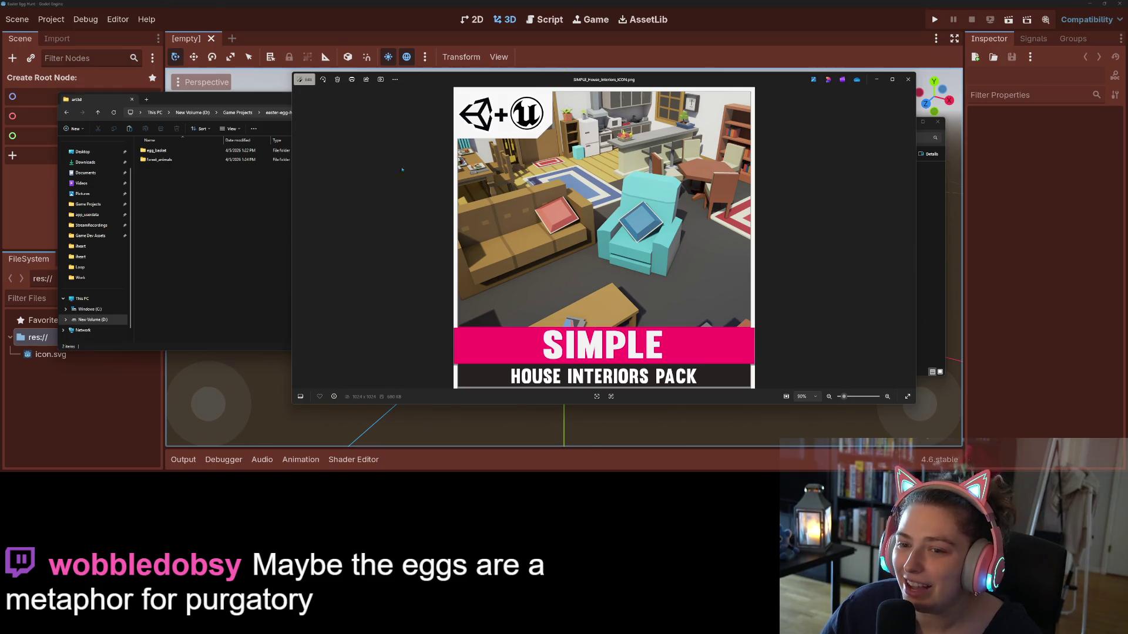
pyautogui.moveTo(750, 78)
pyautogui.mouseDown()
pyautogui.moveTo(461, 47)
pyautogui.moveTo(480, 46)
pyautogui.mouseUp()
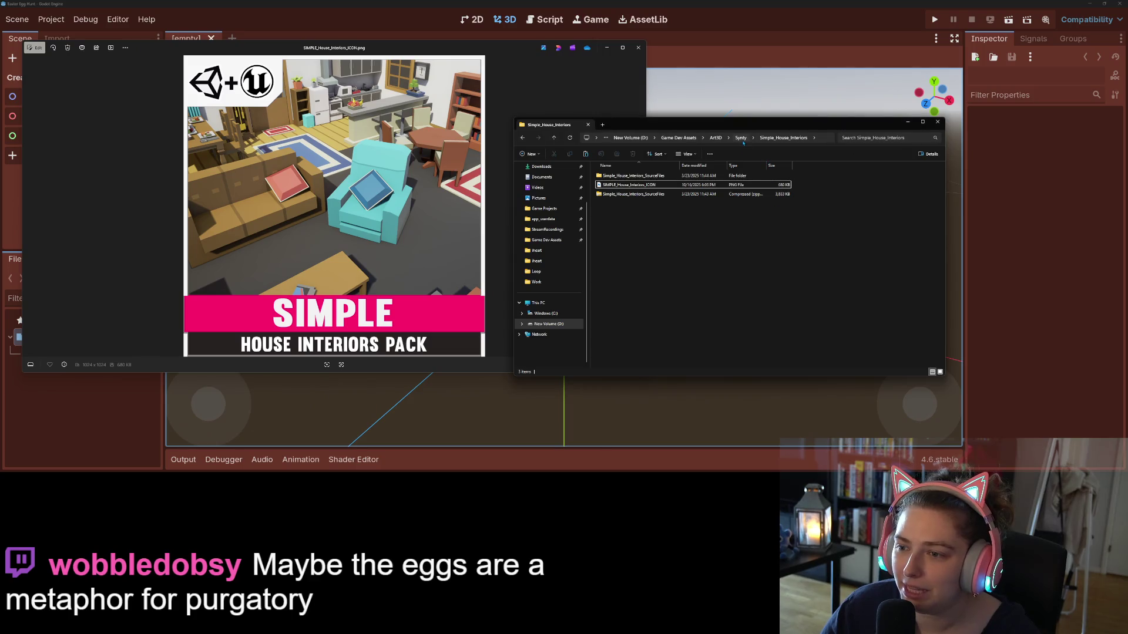
# - Open the POLYGON_Town_ICON preview from the Synty Town pack folder
pyautogui.click(742, 141)
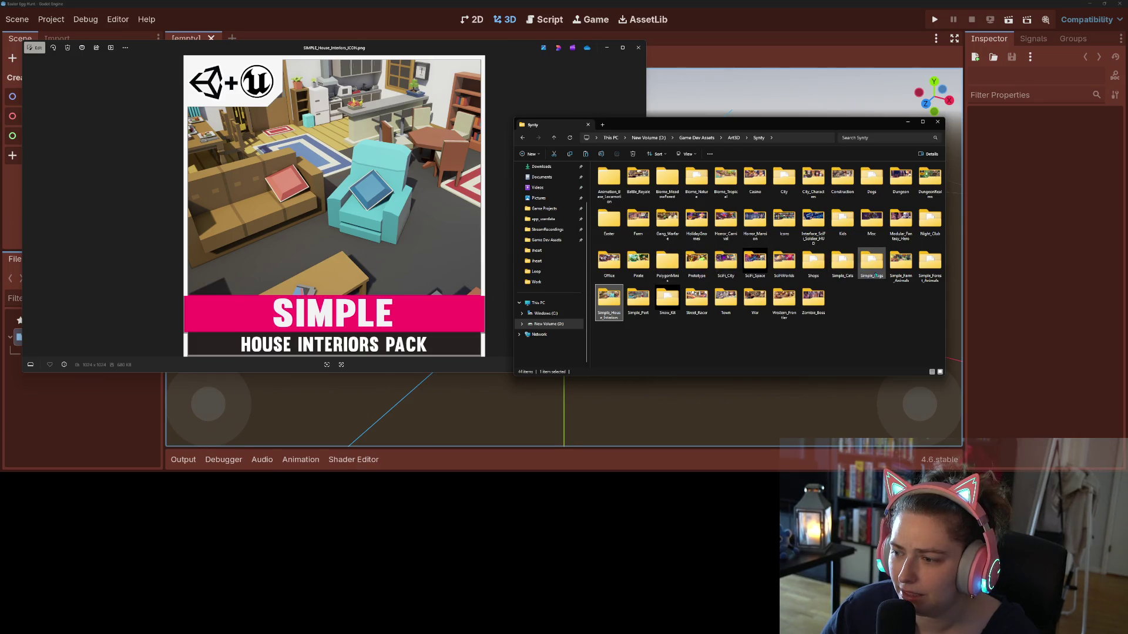
pyautogui.click(733, 302)
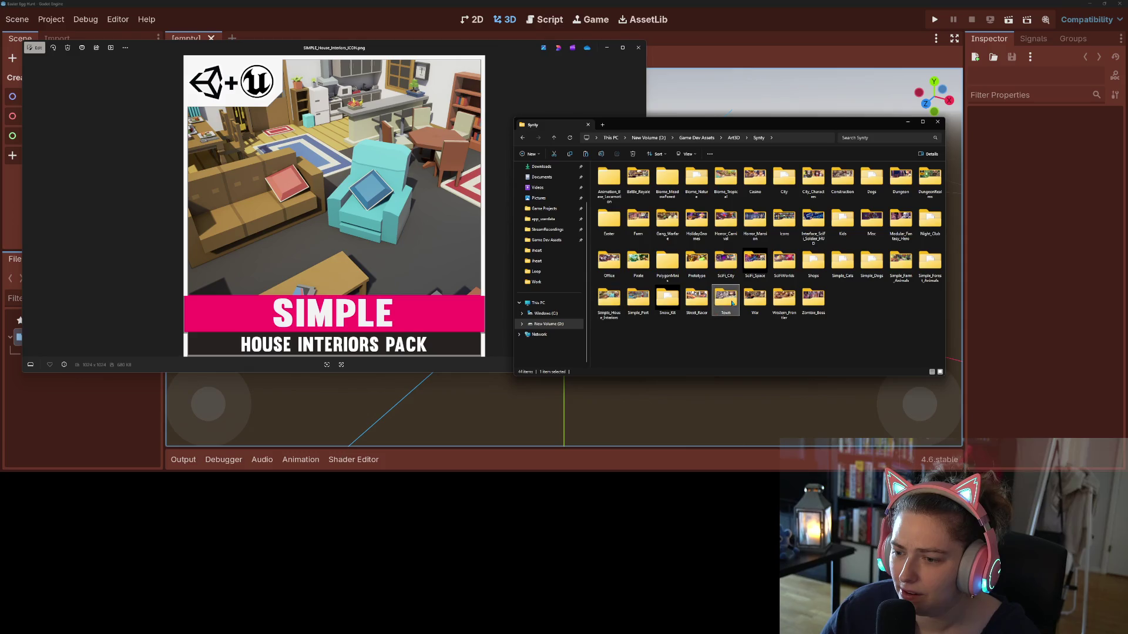
pyautogui.doubleClick(732, 303)
pyautogui.click(626, 185)
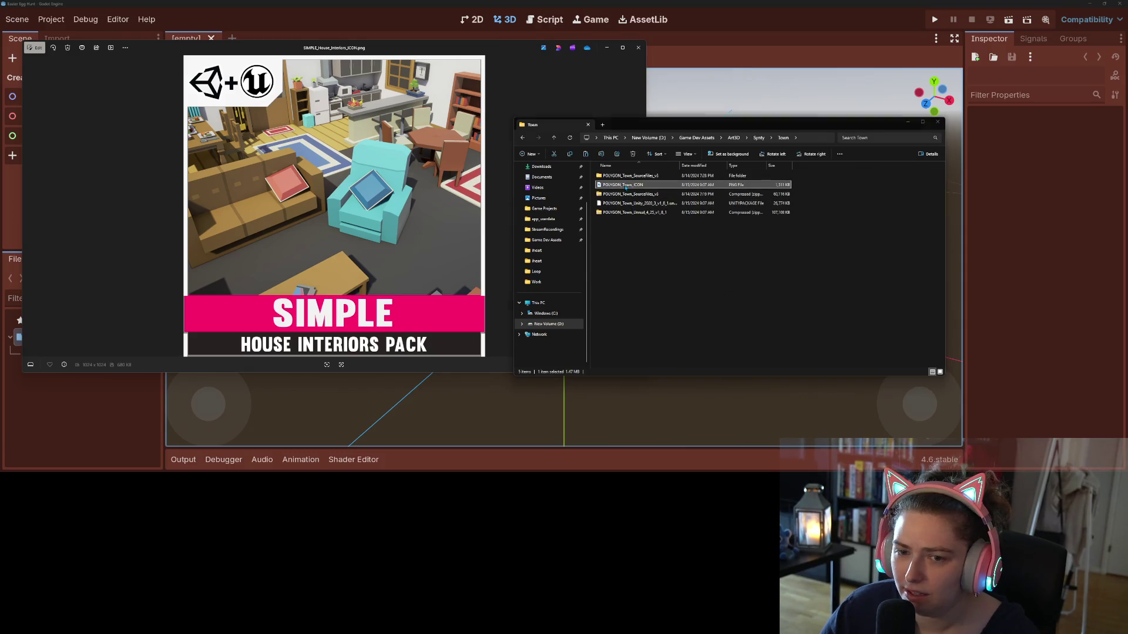
pyautogui.press('Return')
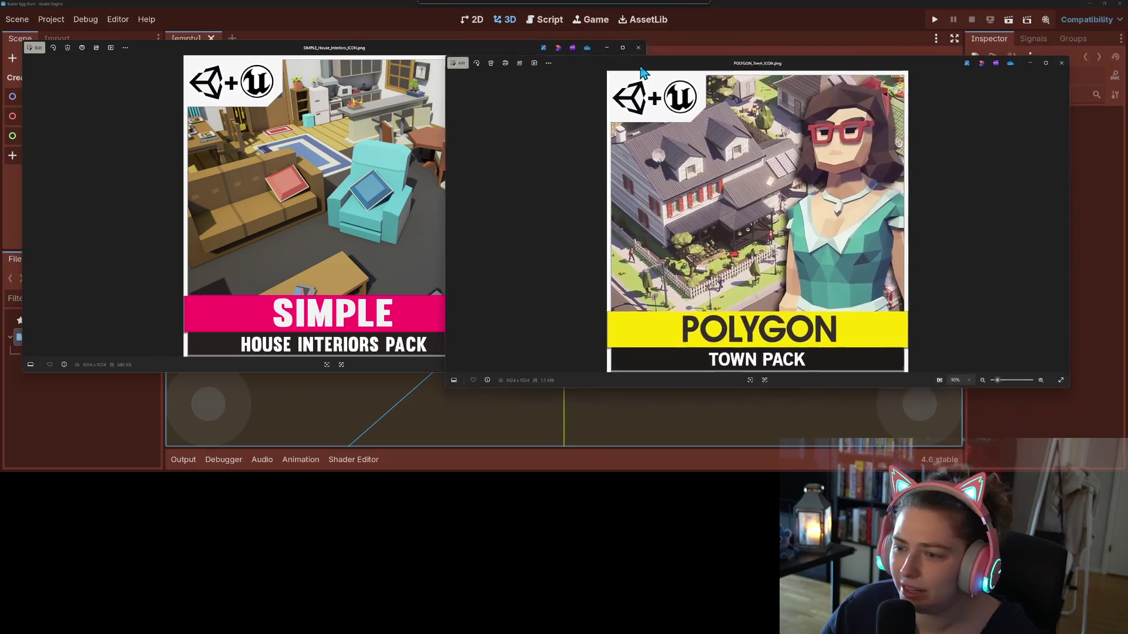
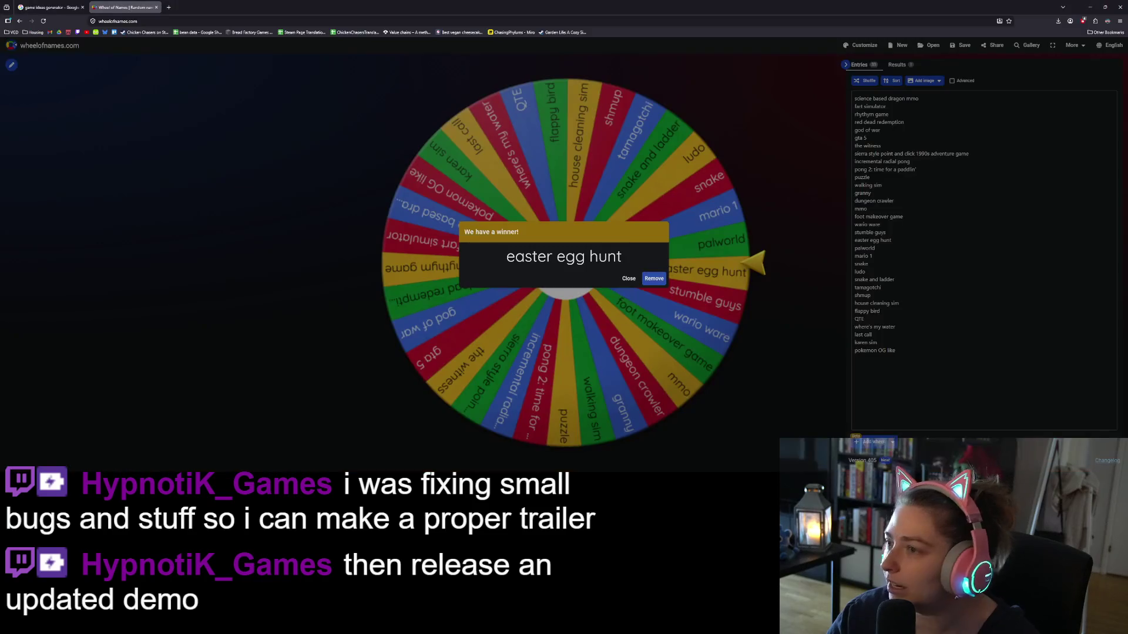
# - Open the Steam store in a new tab and search 'bobbleshop' to reach Bobble Shop Simulator
pyautogui.click(168, 8)
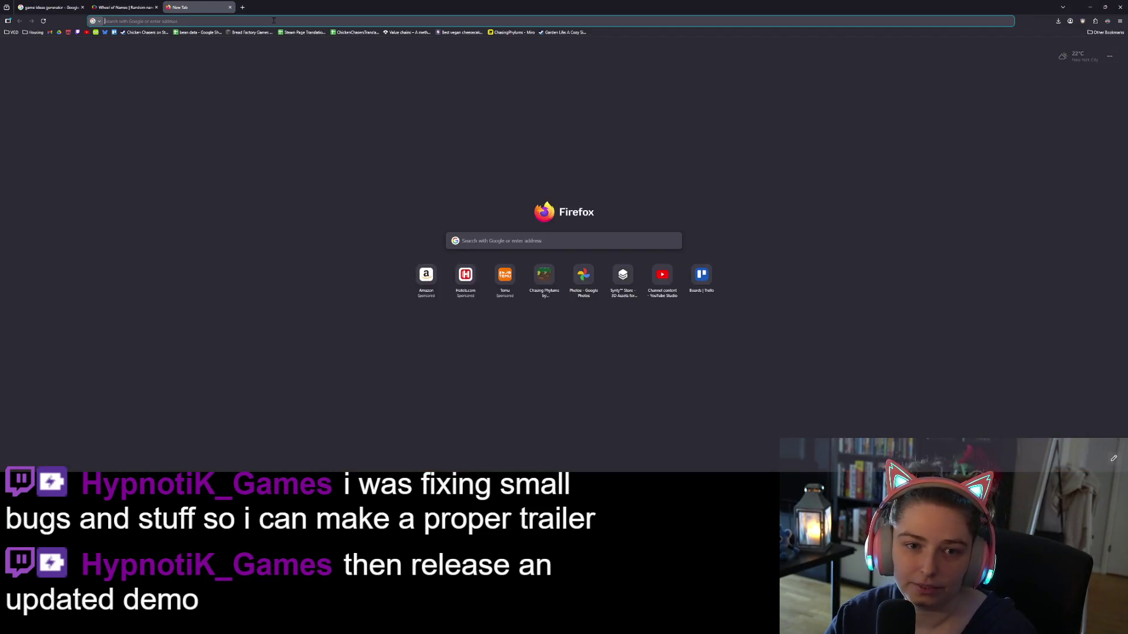
pyautogui.write('steam')
pyautogui.press('Return')
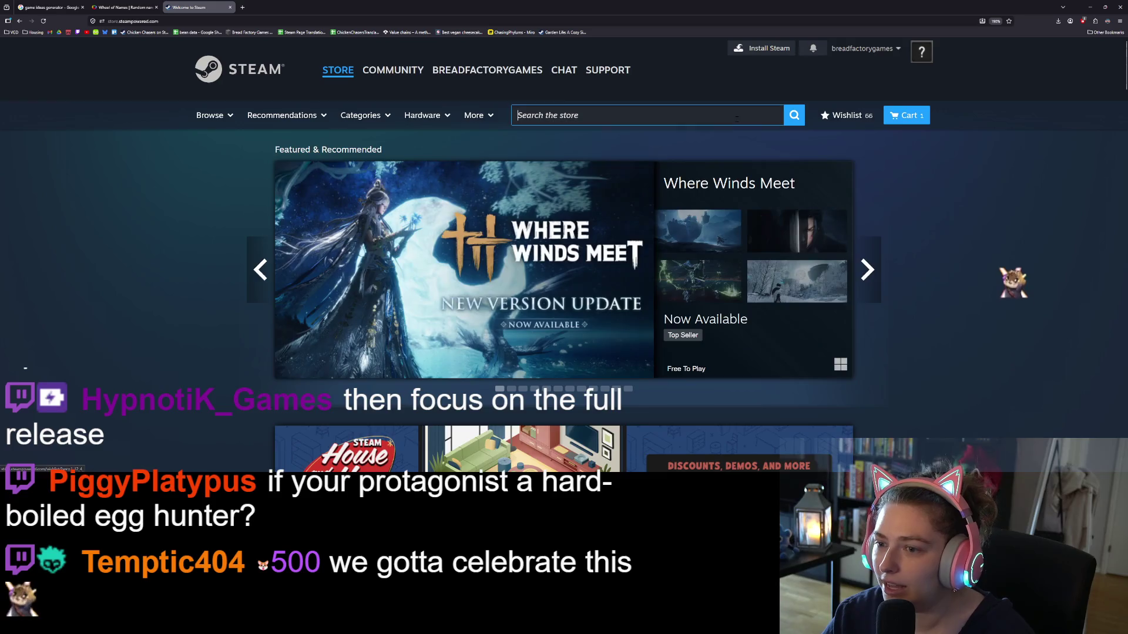
pyautogui.write('bob')
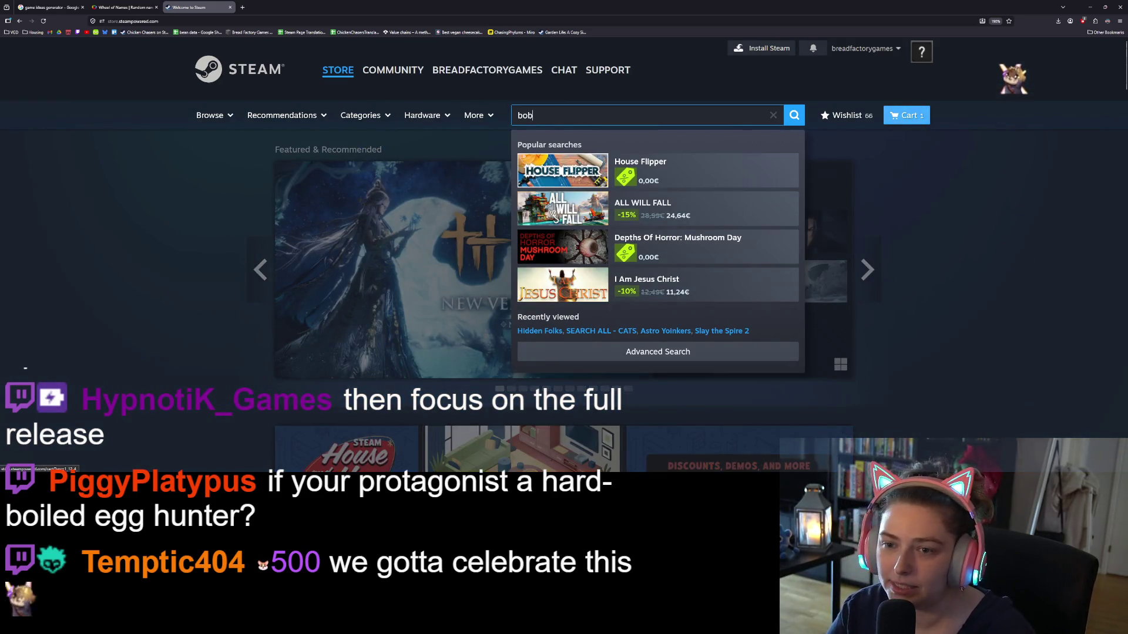
pyautogui.write('bleshop')
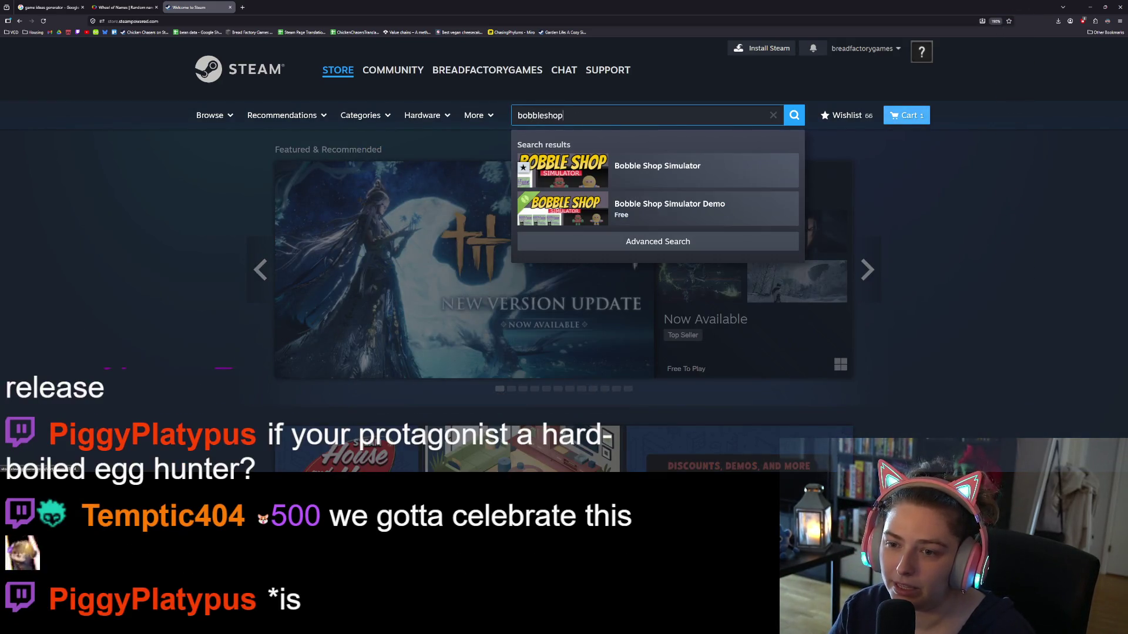
pyautogui.press('Down')
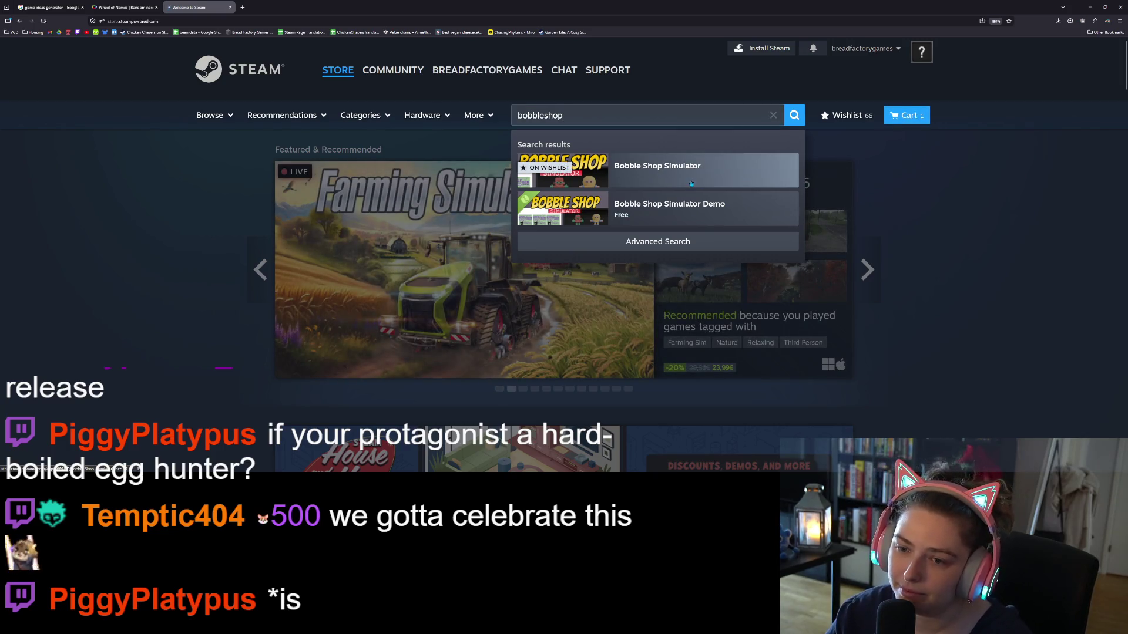
pyautogui.press('Return')
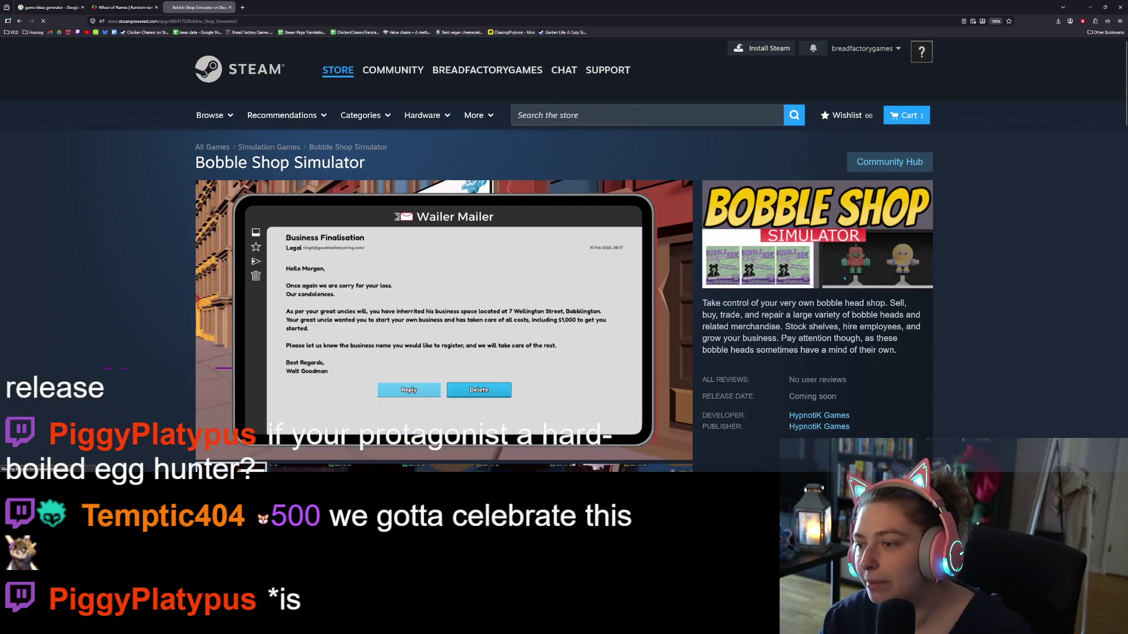
# - Reload the Bobble Shop Simulator store page, then pause the background music in Media Player
pyautogui.scroll(-1, 492, 232)
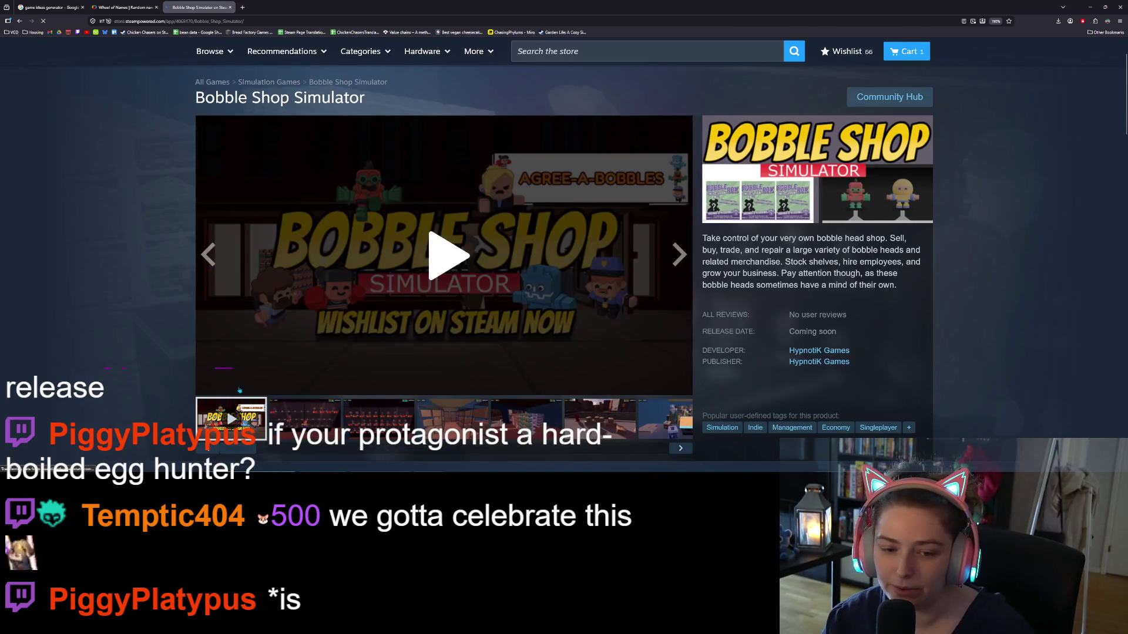
pyautogui.click(268, 16)
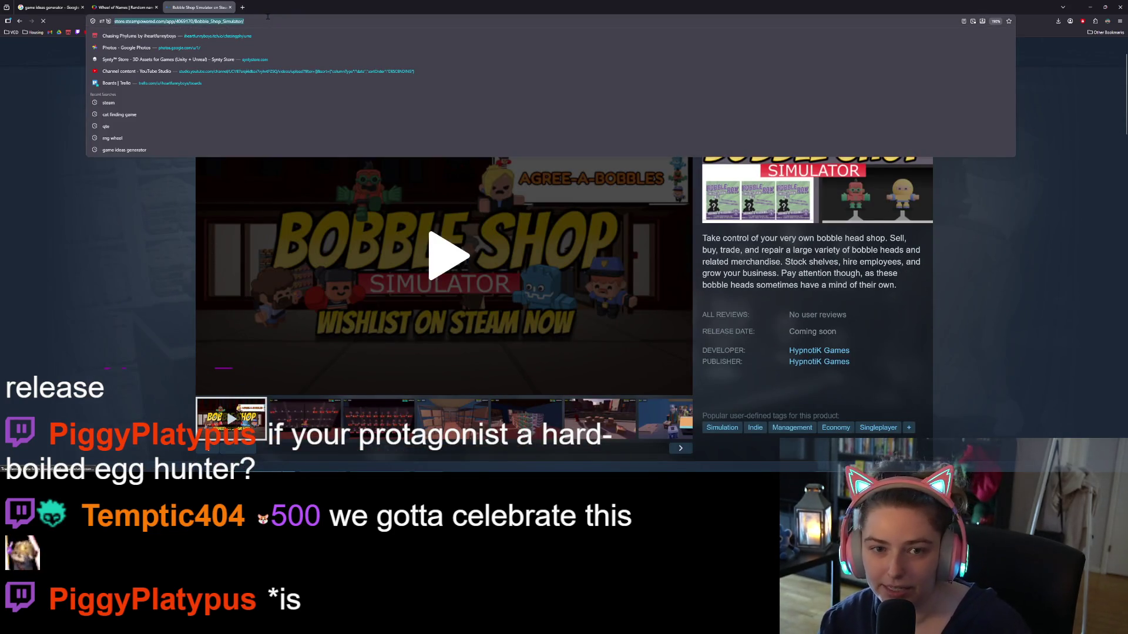
pyautogui.press('Return')
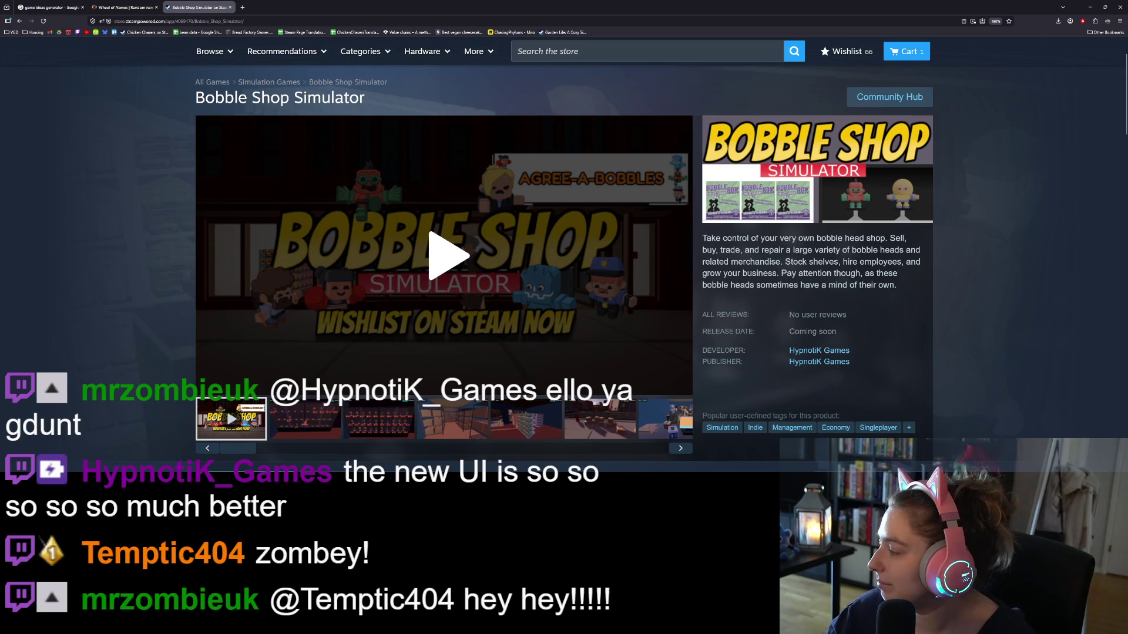
pyautogui.hotkey('alt', 'Tab')
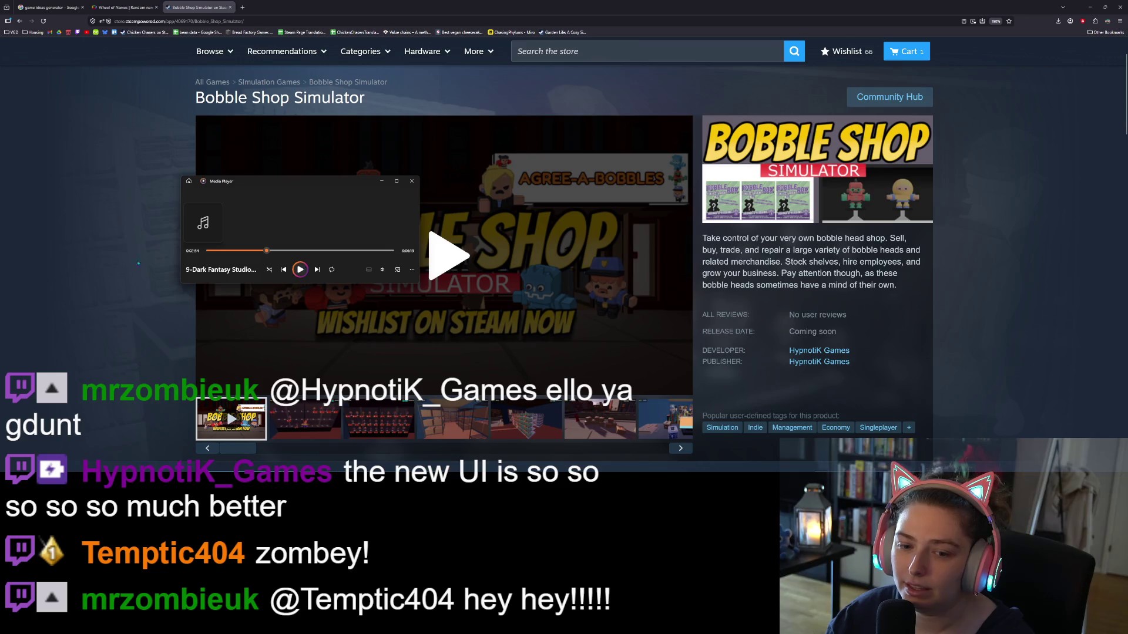
pyautogui.hotkey('alt', 'Tab')
# - Play the Bobble Shop Simulator trailer full screen and let it run into the media gallery
pyautogui.click(449, 255)
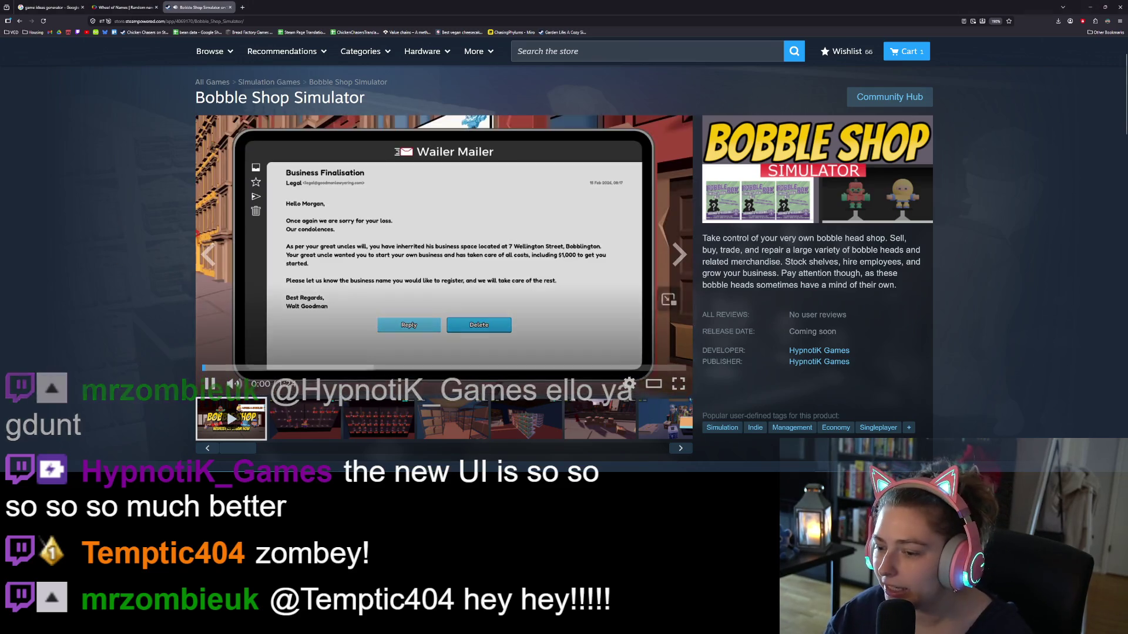
pyautogui.click(679, 383)
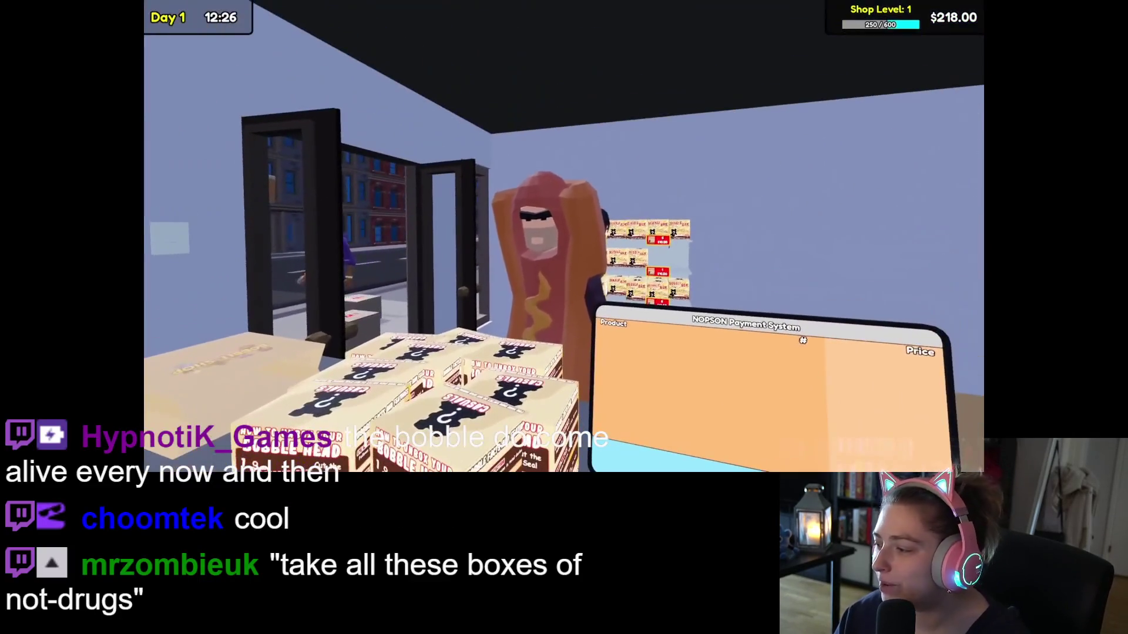
pyautogui.moveTo(1076, 368)
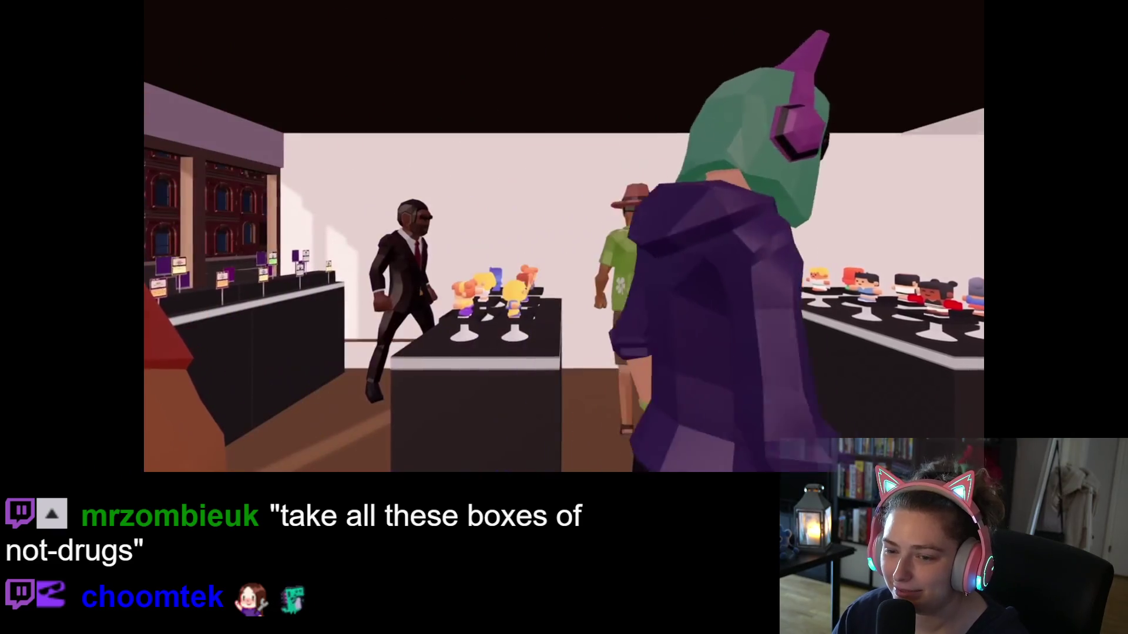
pyautogui.moveTo(753, 354)
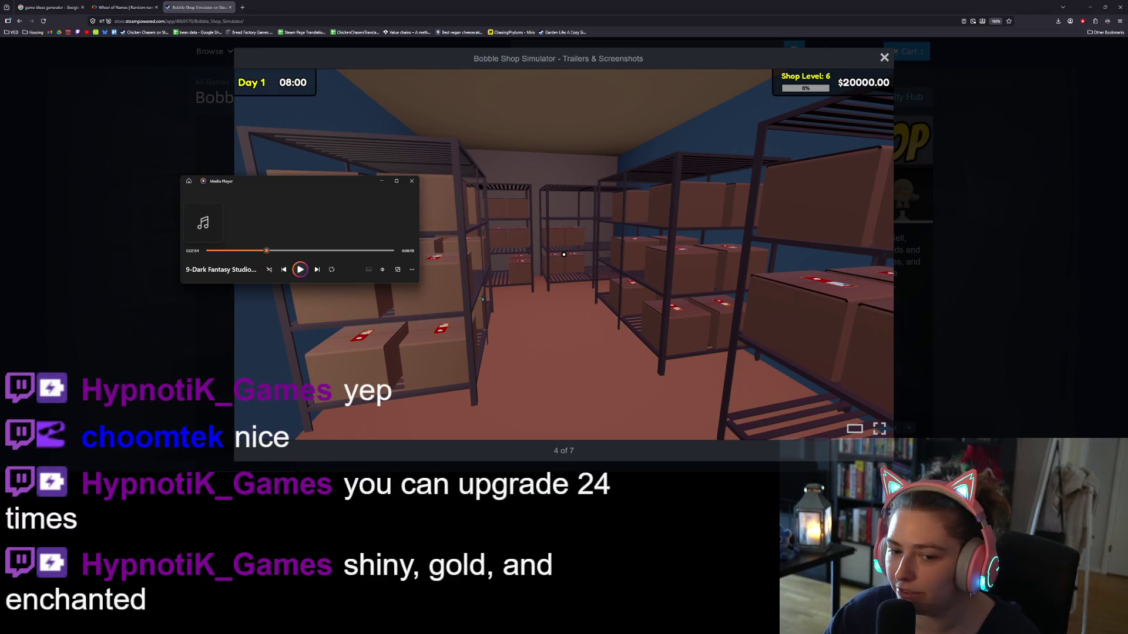
# - Resume the music and minimize Media Player, then page through the remaining screenshots and close the gallery
pyautogui.press('XF86AudioPlay')
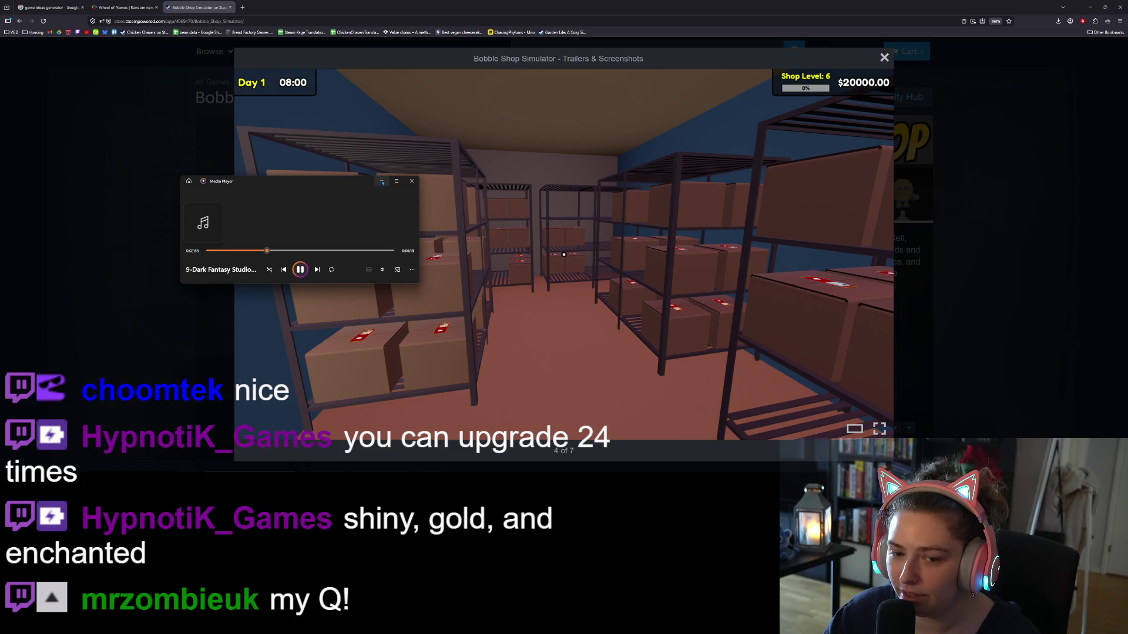
pyautogui.click(382, 181)
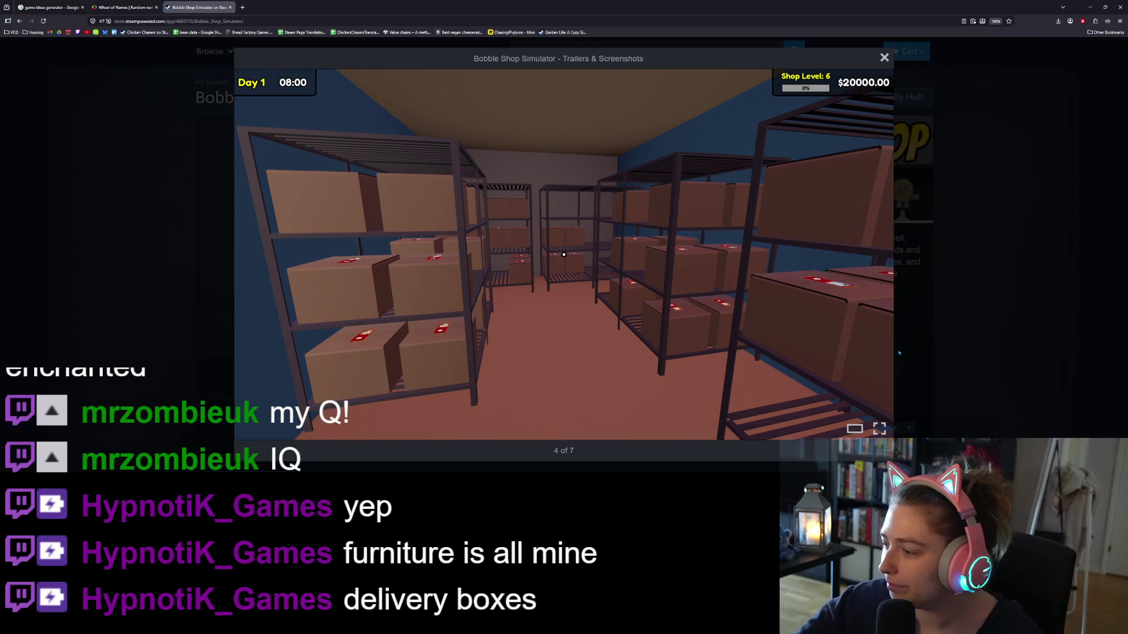
pyautogui.click(878, 267)
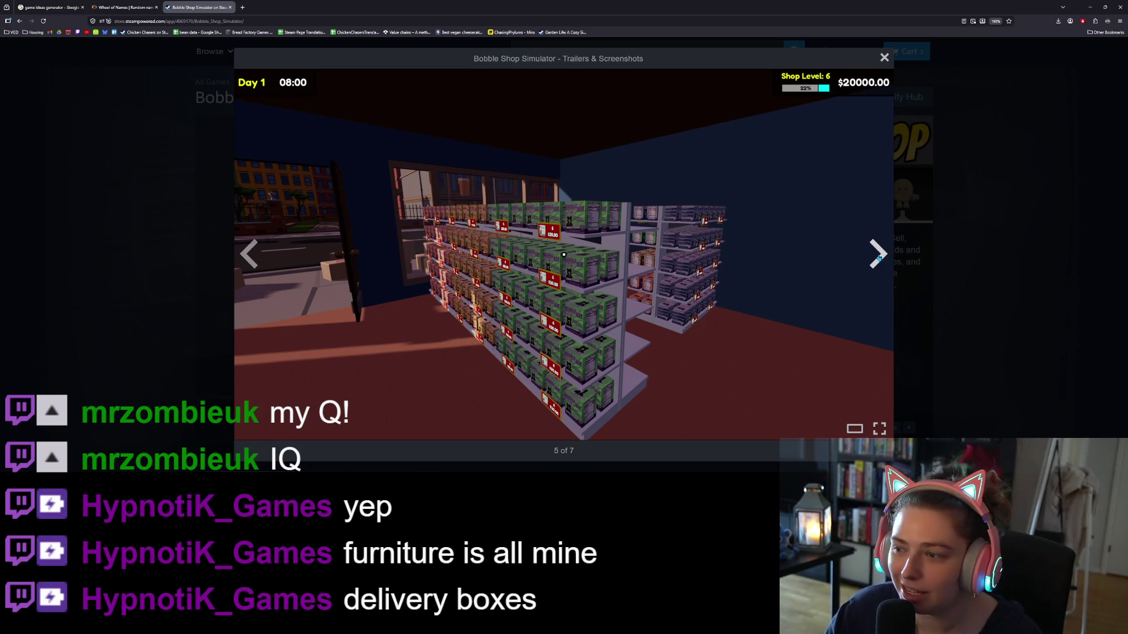
pyautogui.click(878, 257)
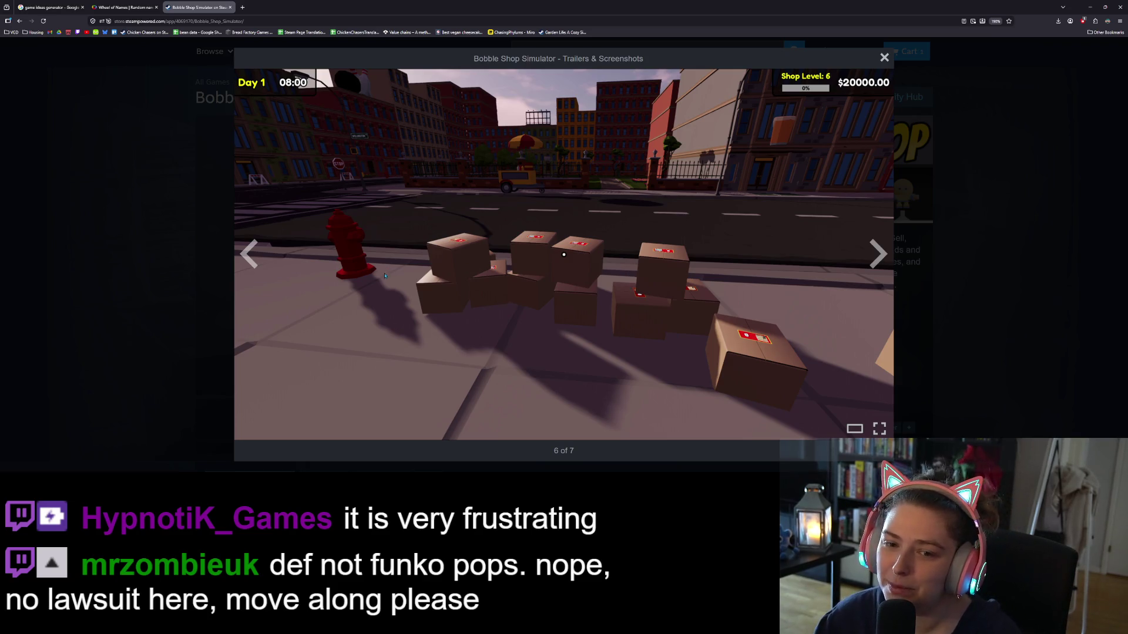
pyautogui.click(876, 255)
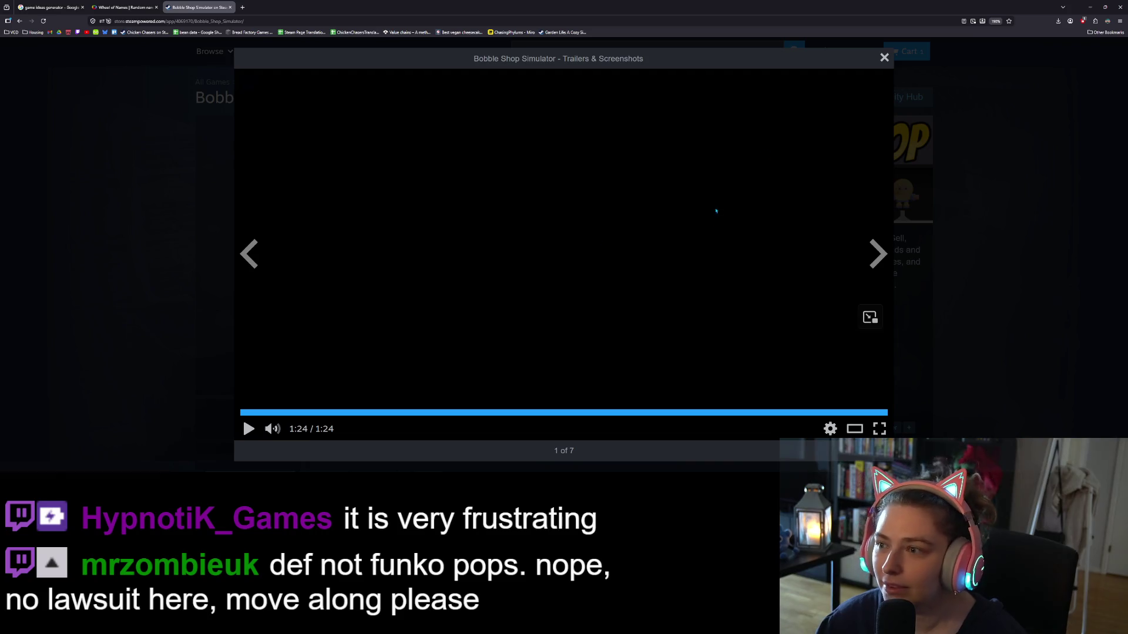
pyautogui.click(884, 57)
# - Scroll down to the About This Game section and open the game's Steam news page
pyautogui.scroll(-3, 925, 260)
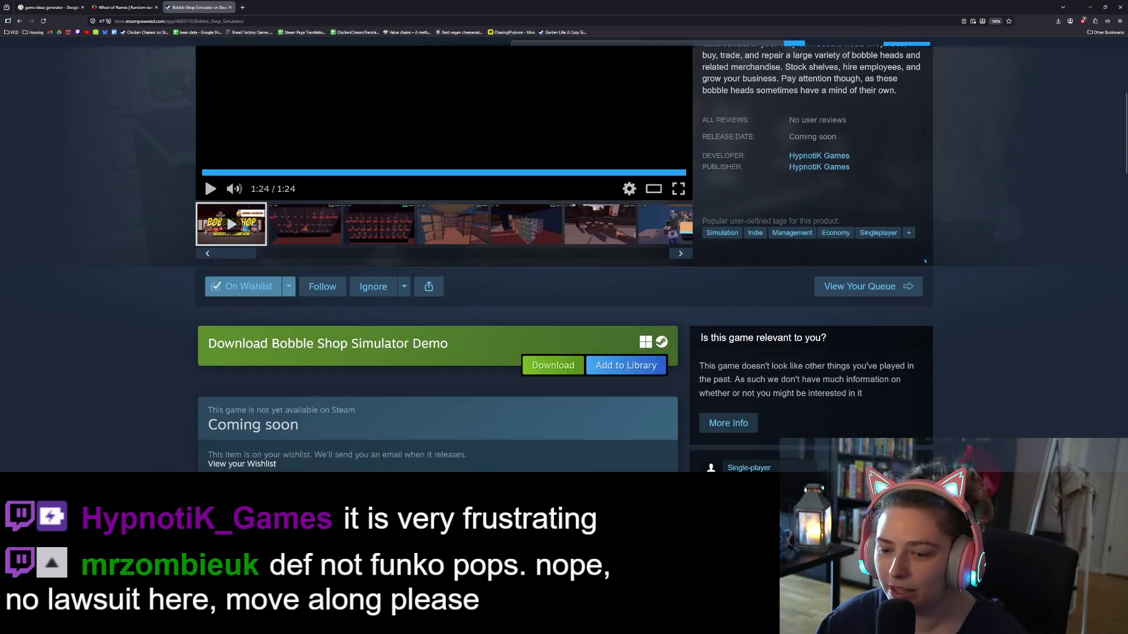
pyautogui.scroll(-2, 926, 260)
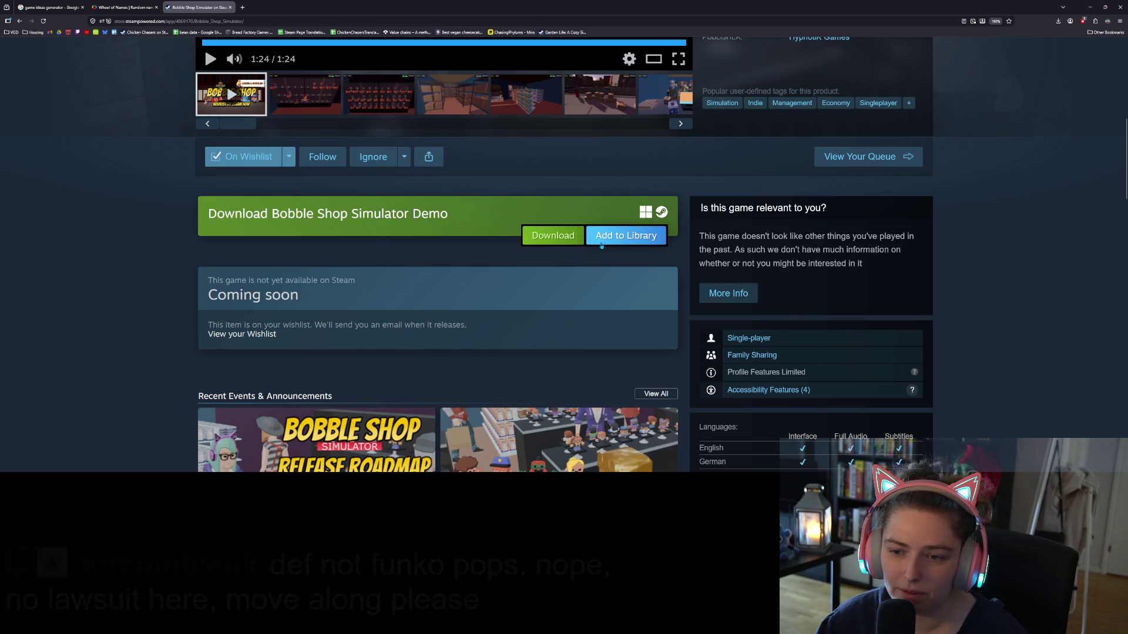
pyautogui.scroll(-5, 553, 250)
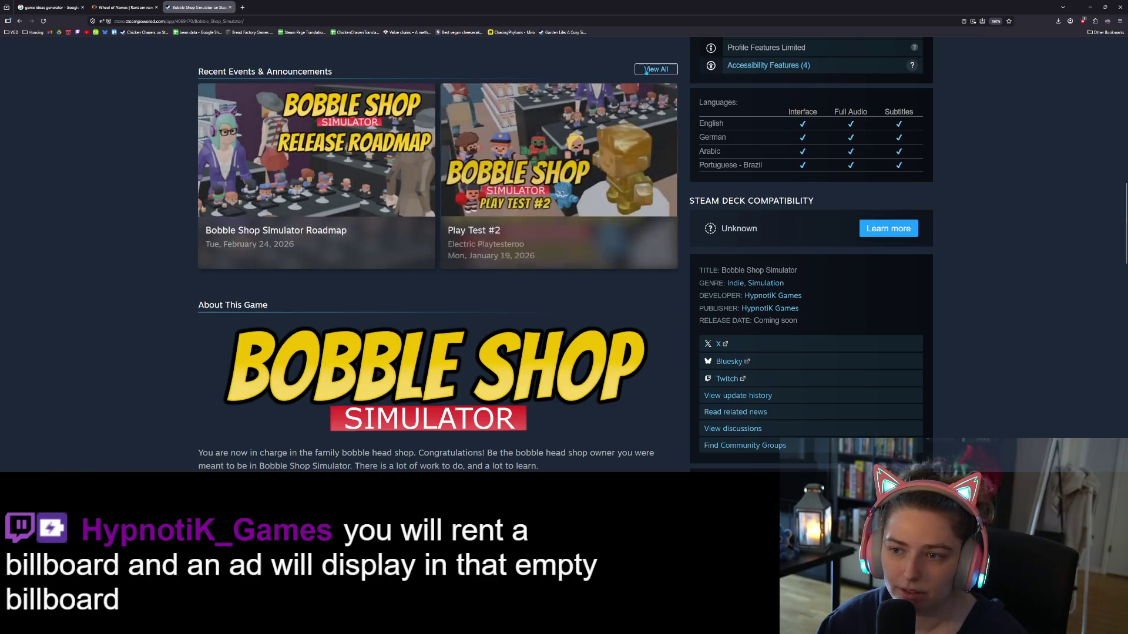
pyautogui.click(503, 247)
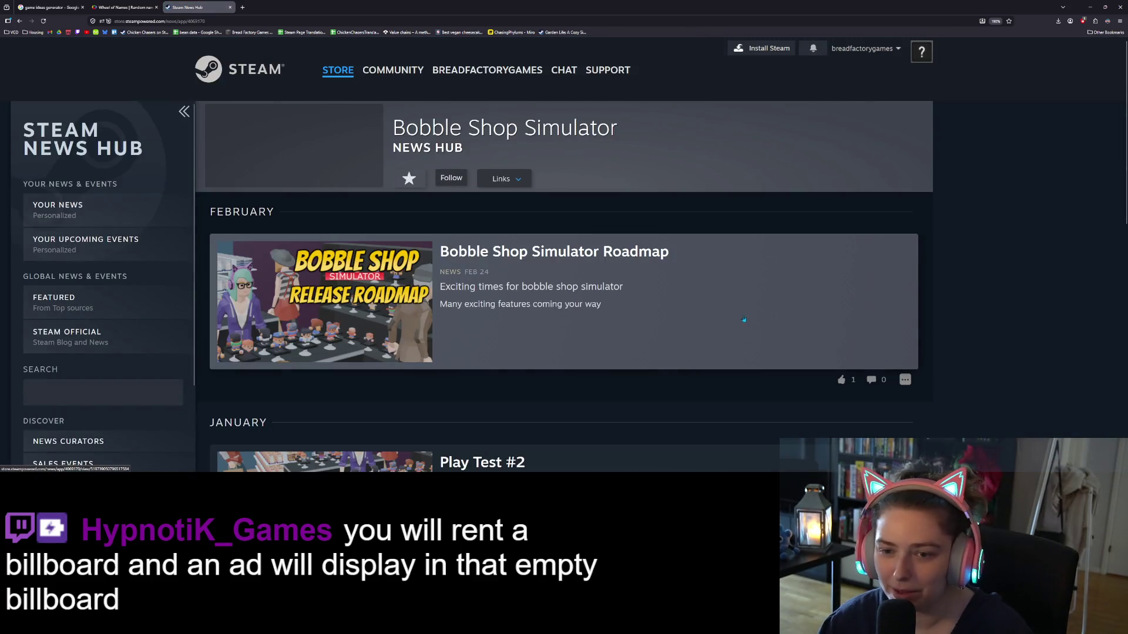
# - Browse down to the oldest news post, then open the February Bobble Shop Simulator Roadmap post
pyautogui.scroll(-3, 600, 372)
pyautogui.scroll(-3, 600, 372)
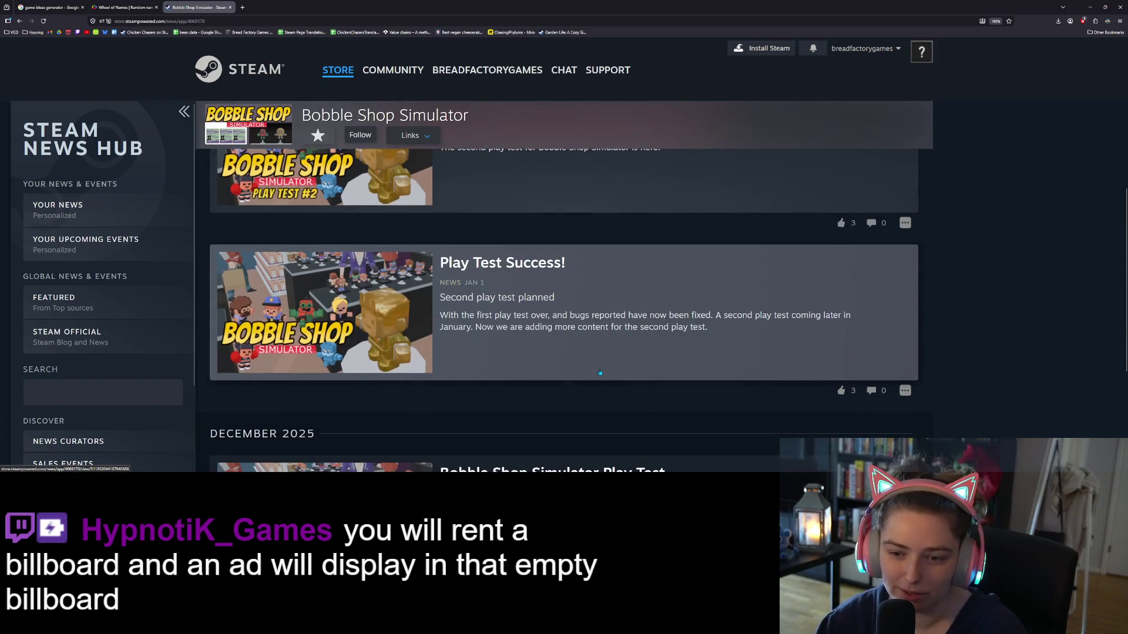
pyautogui.scroll(-3, 602, 372)
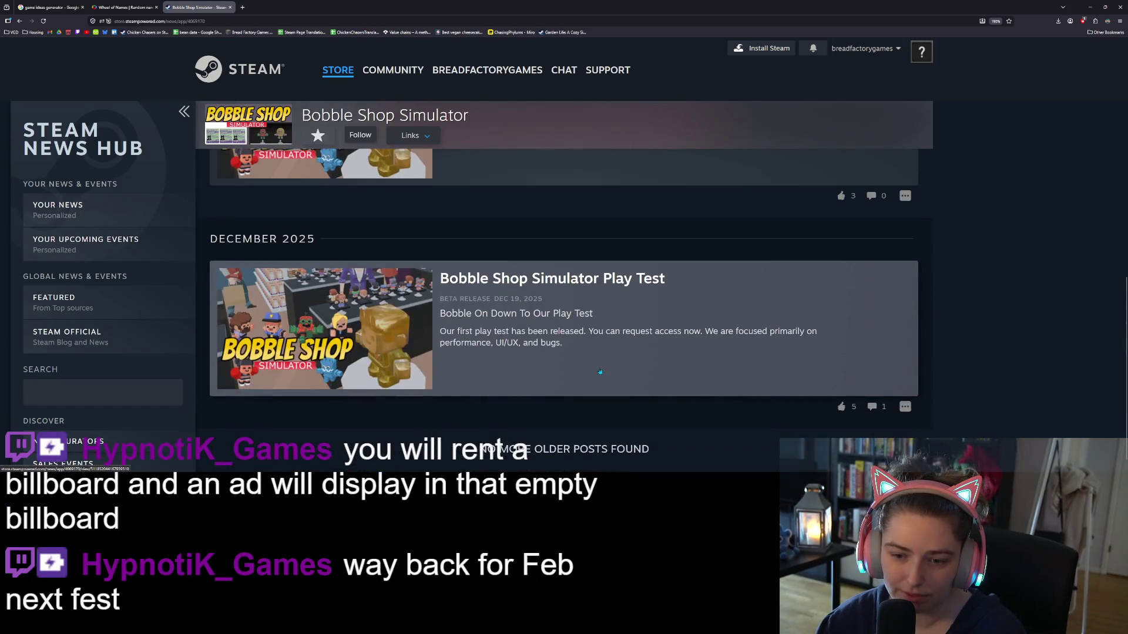
pyautogui.scroll(10, 614, 393)
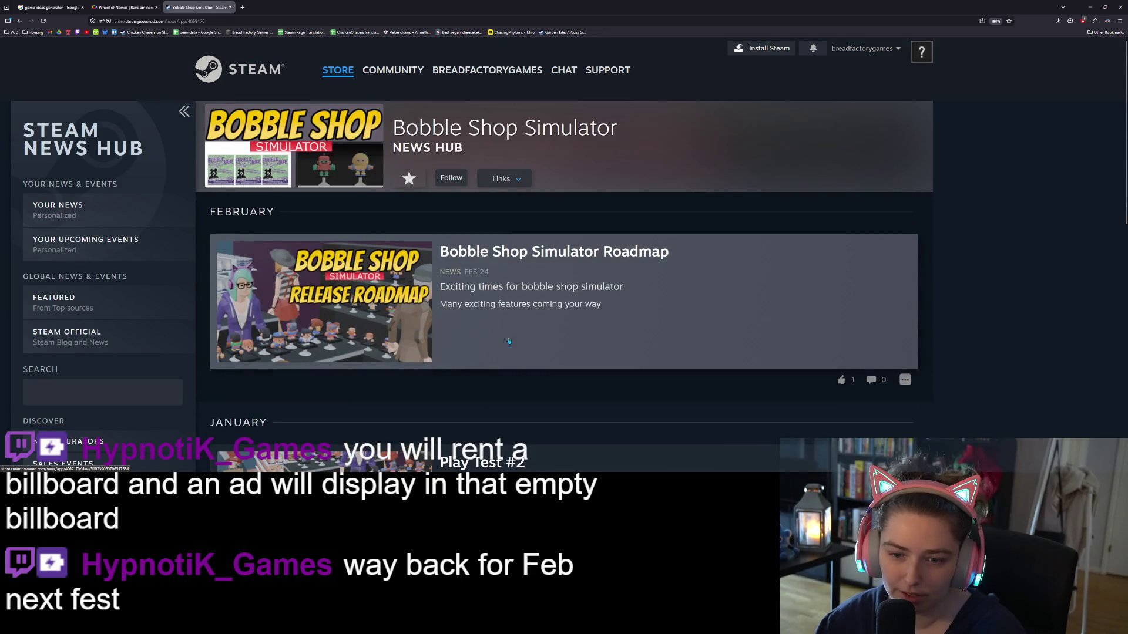
pyautogui.click(724, 328)
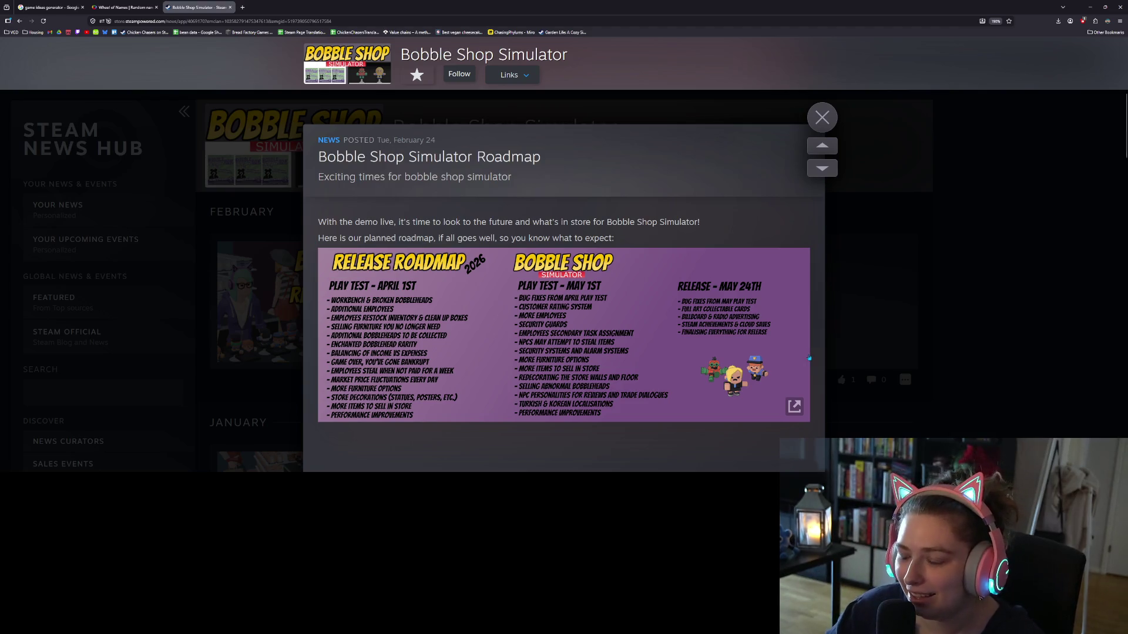
pyautogui.scroll(-1, 715, 349)
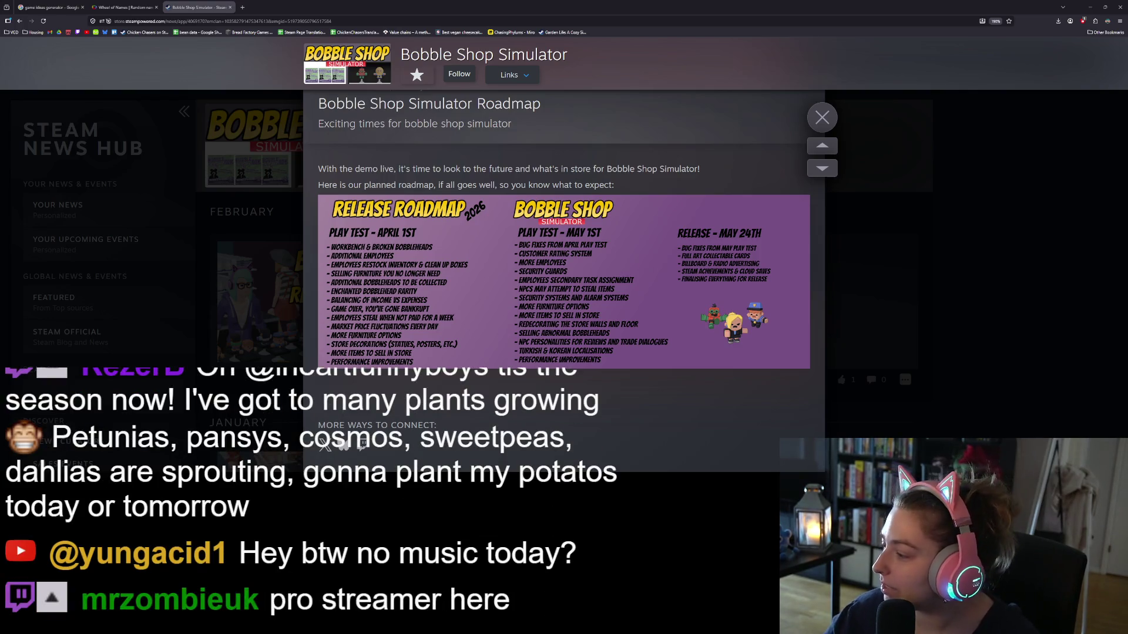
# - Lower Media Player's volume slider to about 3 and minimize the player behind the browser
pyautogui.hotkey('alt', 'Tab')
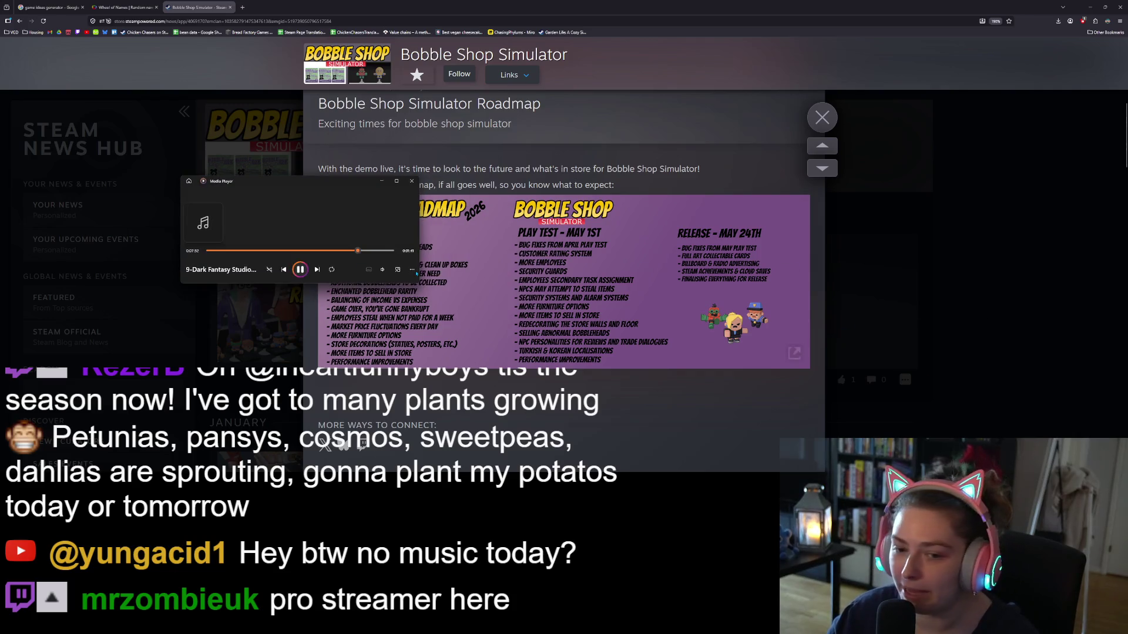
pyautogui.click(382, 269)
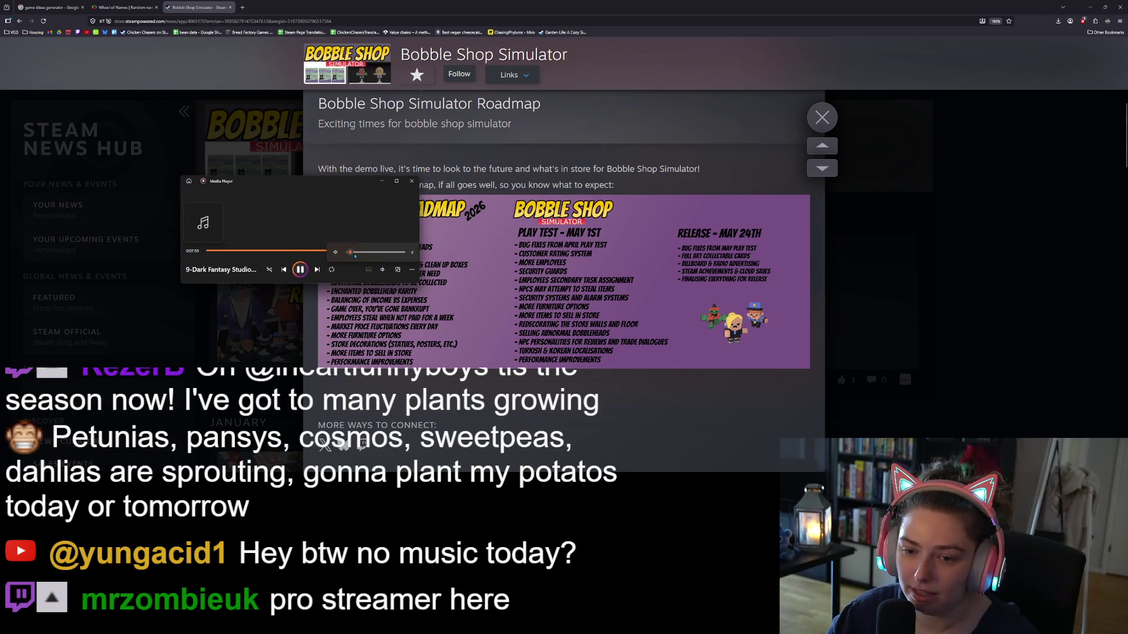
pyautogui.scroll(1, 357, 255)
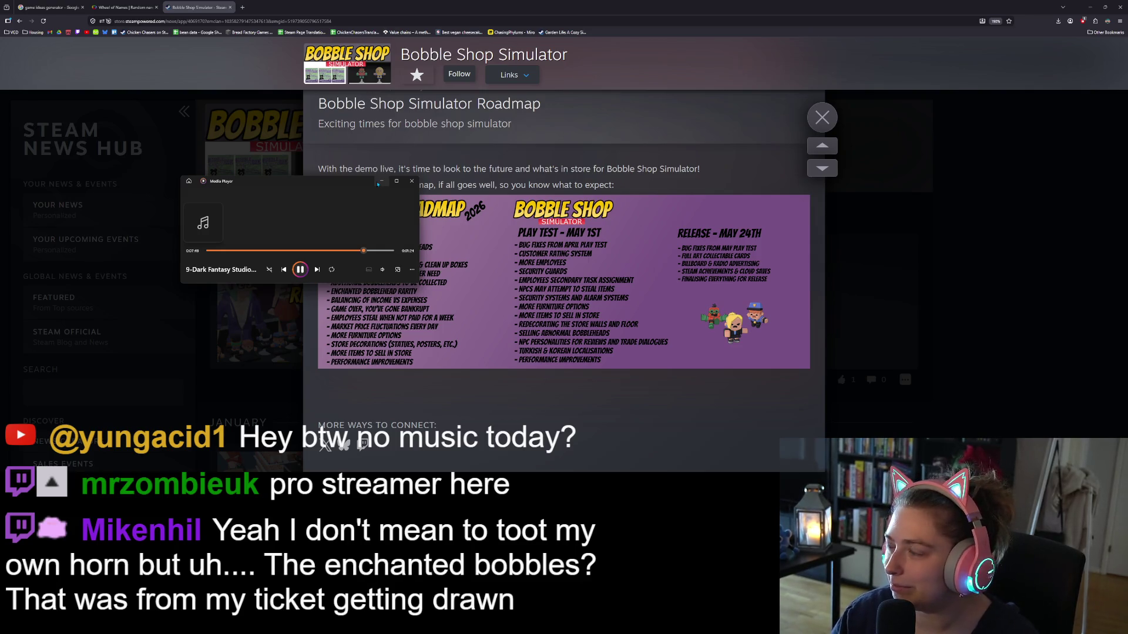
pyautogui.click(382, 270)
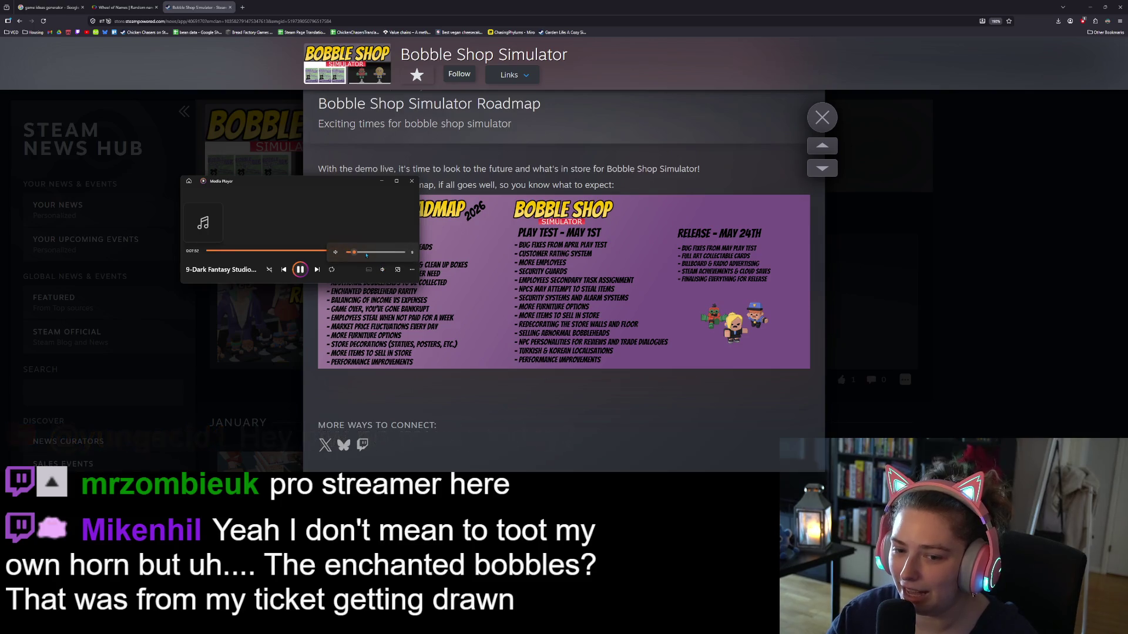
pyautogui.moveTo(356, 254); pyautogui.dragTo(352, 253)
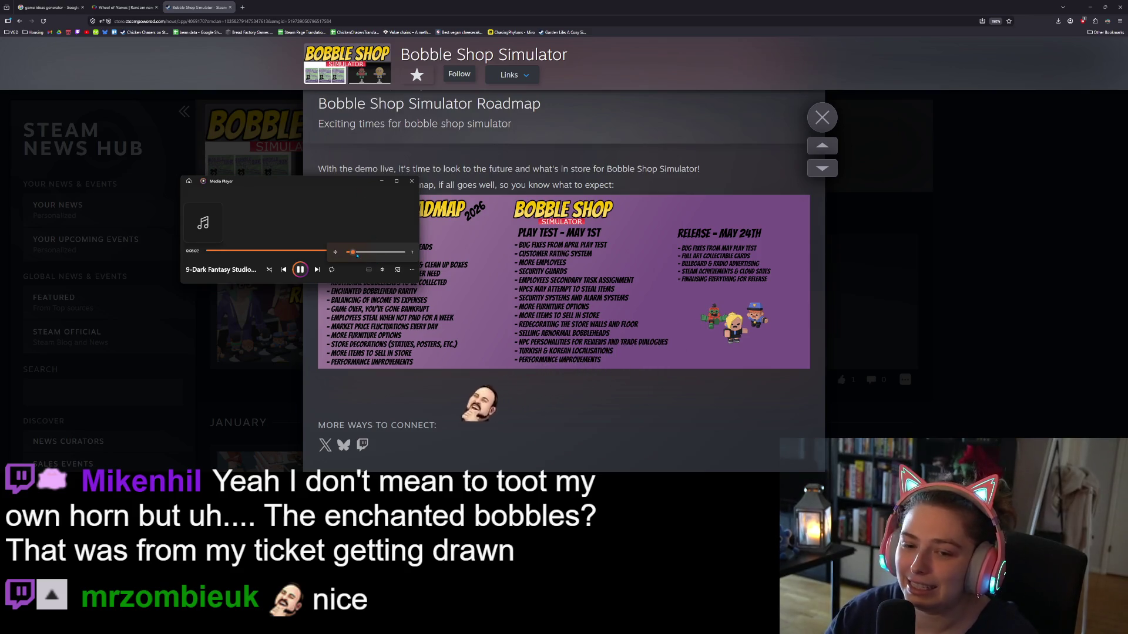
pyautogui.scroll(-2, 354, 254)
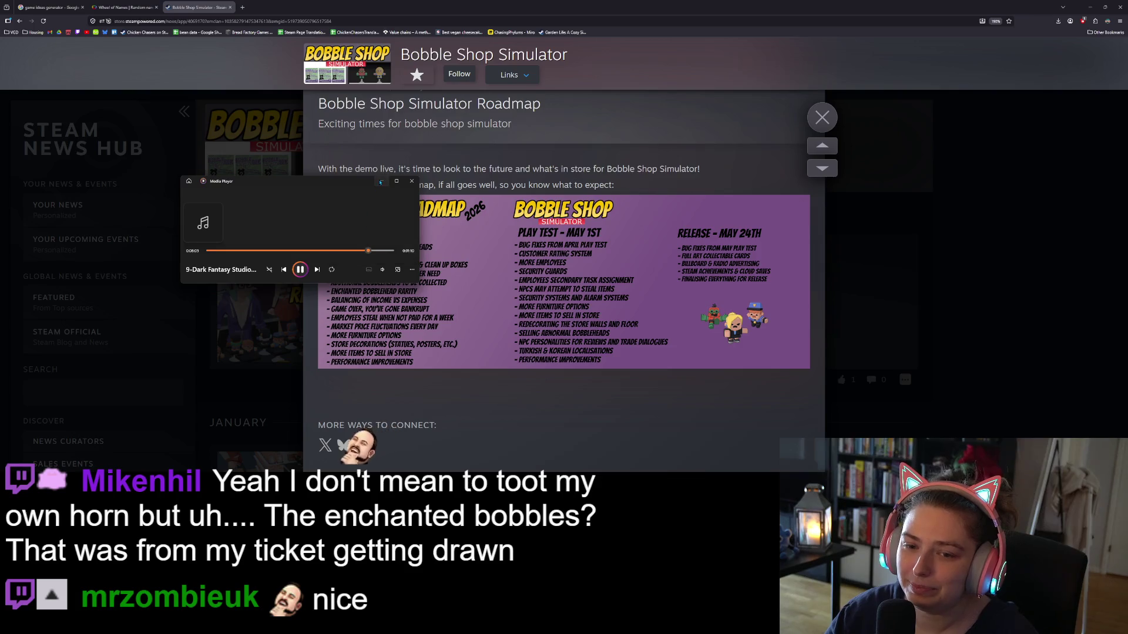
pyautogui.click(395, 206)
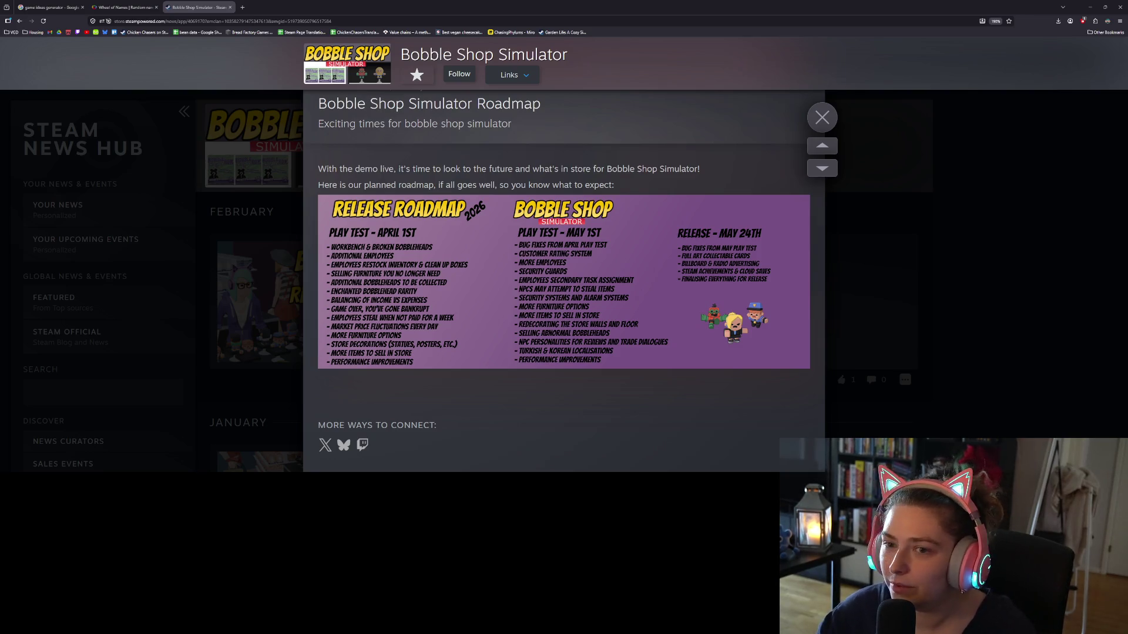
# - Zoom in on the egg-hunt design notes in Notepad and widen the window so bullets wrap less
pyautogui.click(1091, 7)
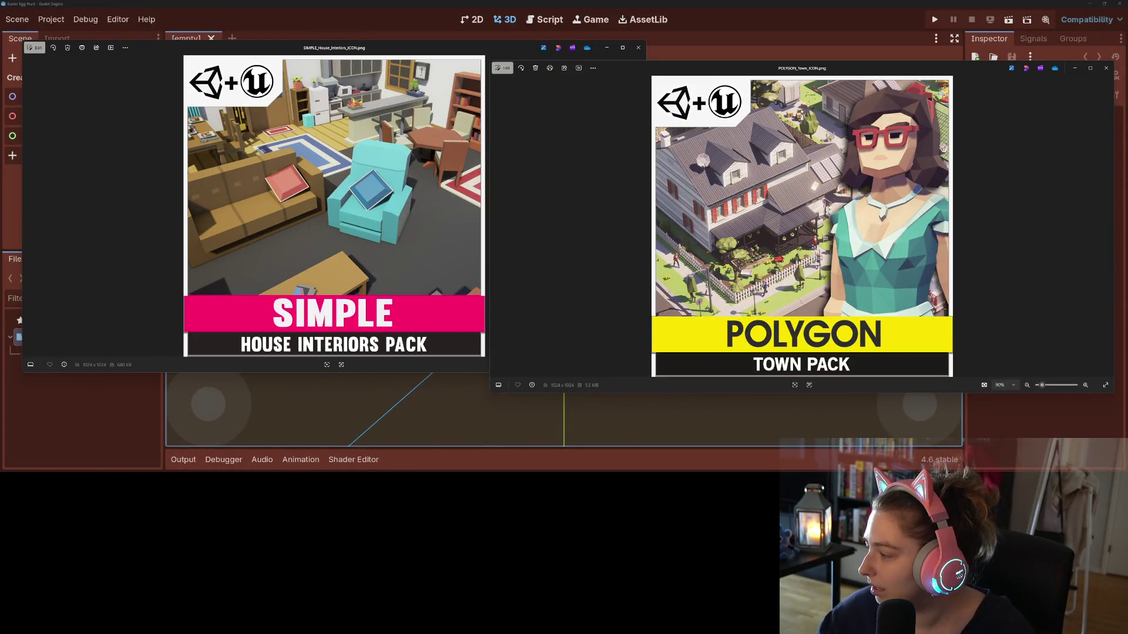
pyautogui.hotkey('alt', 'Tab')
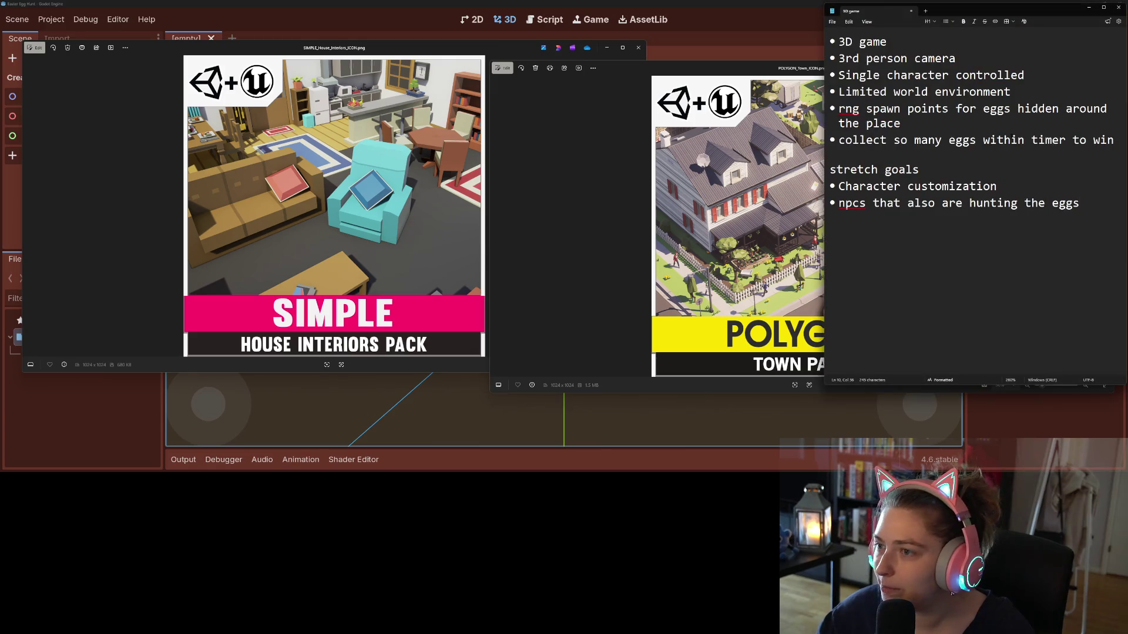
pyautogui.click(907, 58)
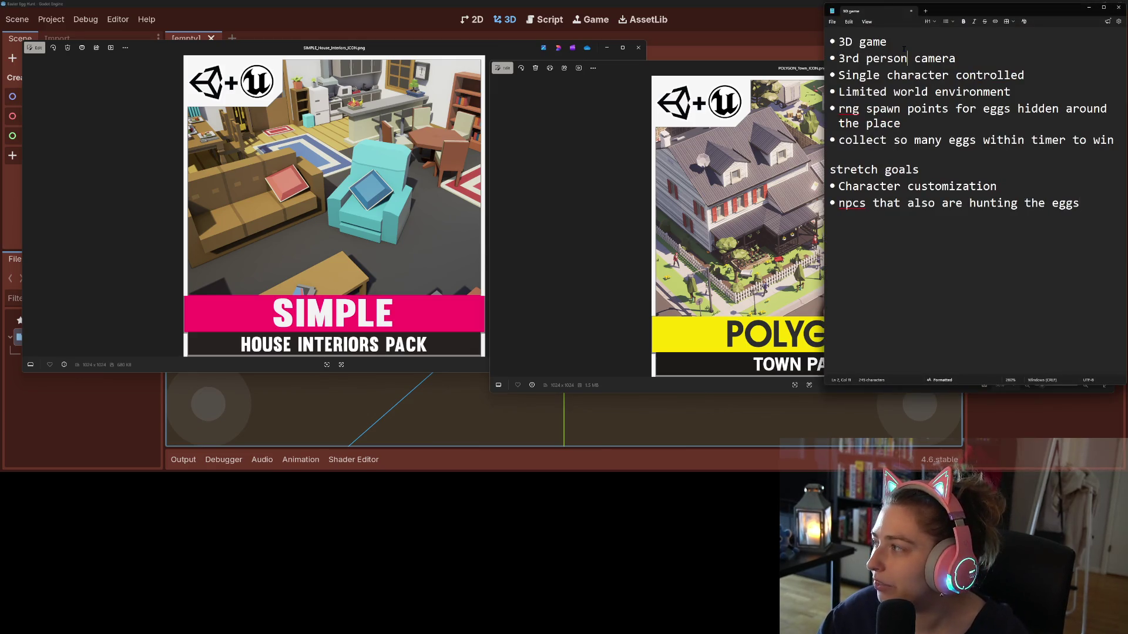
pyautogui.scroll(12, 976, 193)
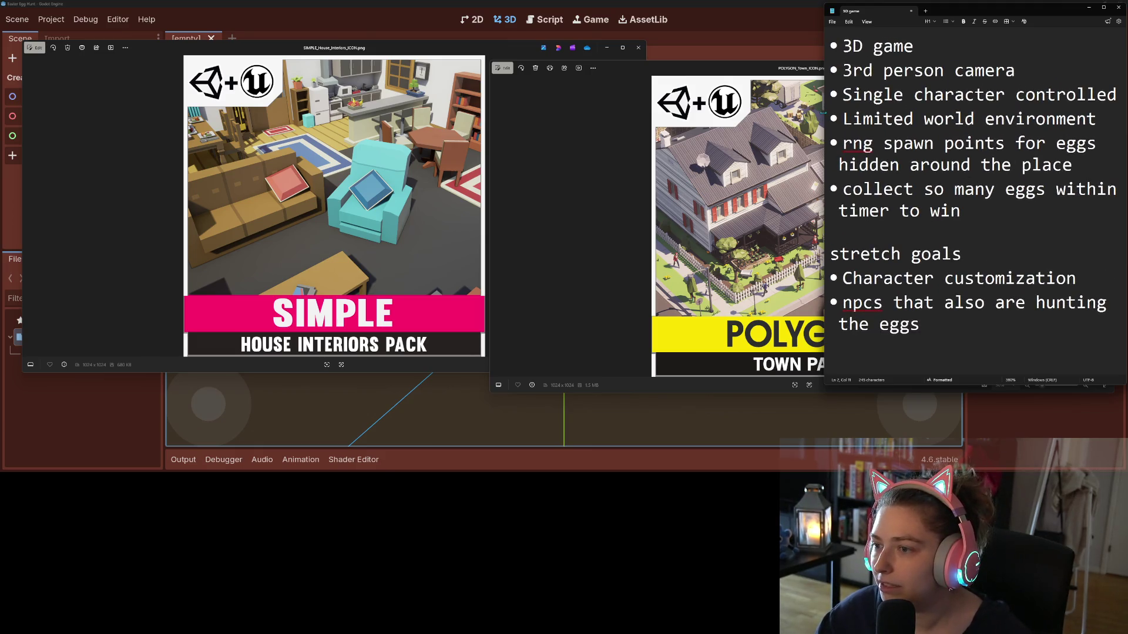
pyautogui.moveTo(823, 111); pyautogui.dragTo(724, 111)
pyautogui.click(969, 81)
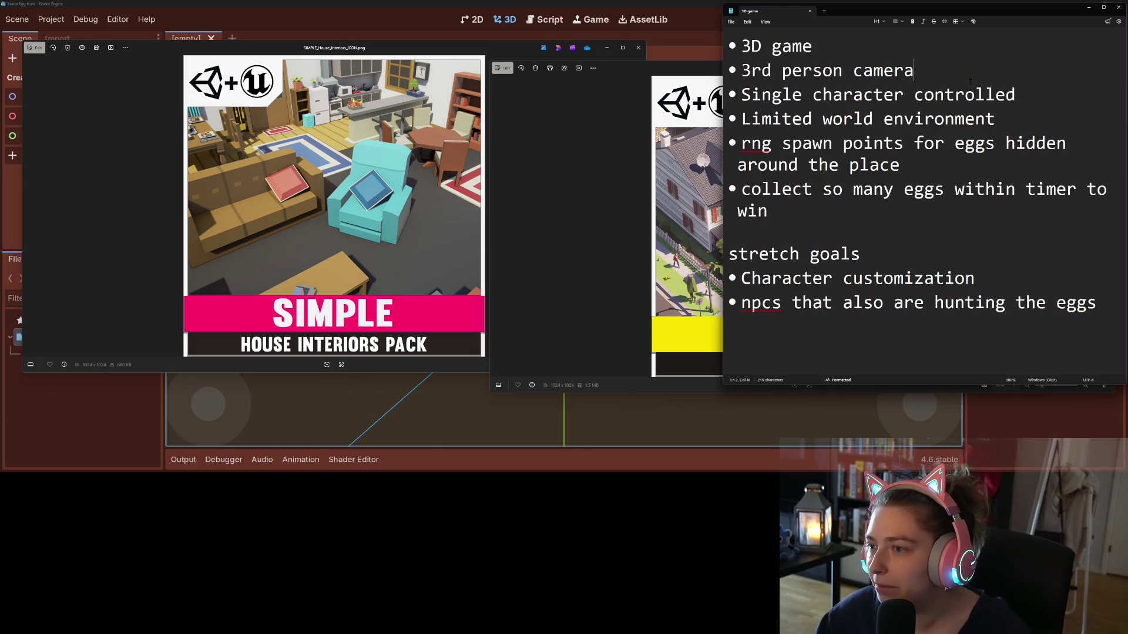
pyautogui.click(1059, 93)
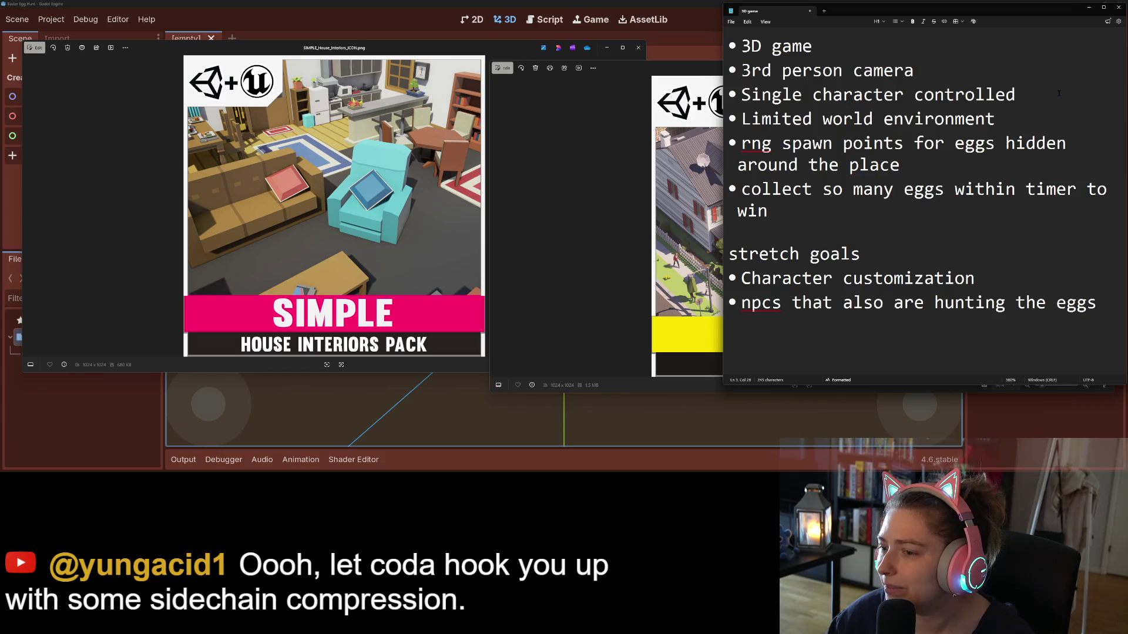
# - Add a colon after the stretch goals heading, then raise the POLYGON Town and SIMPLE House Interiors previews
pyautogui.click(867, 260)
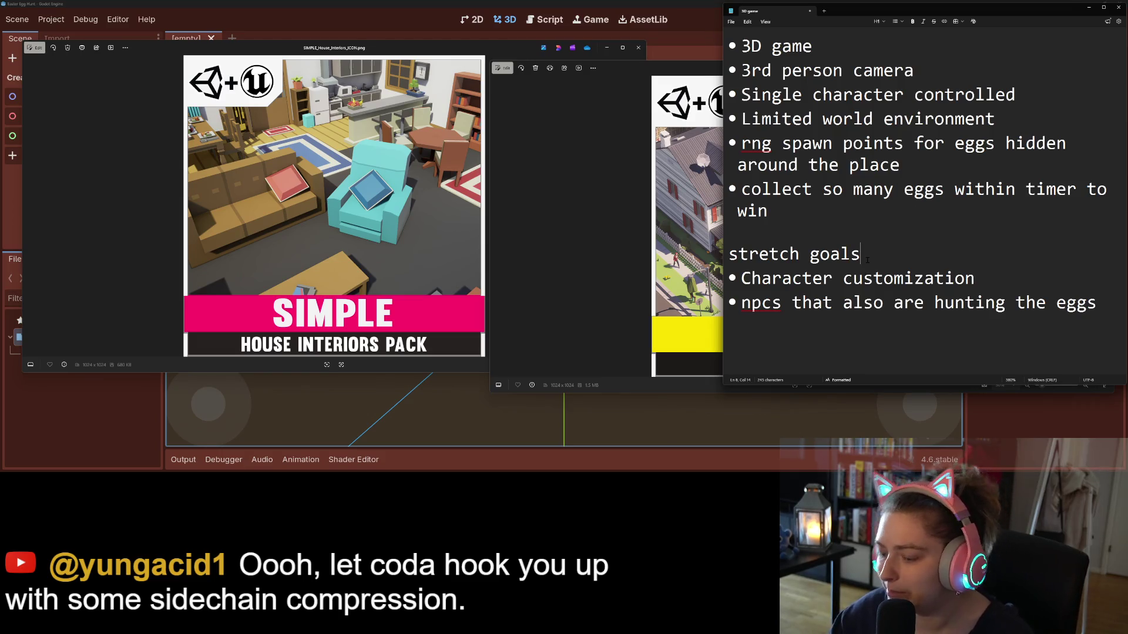
pyautogui.write(':')
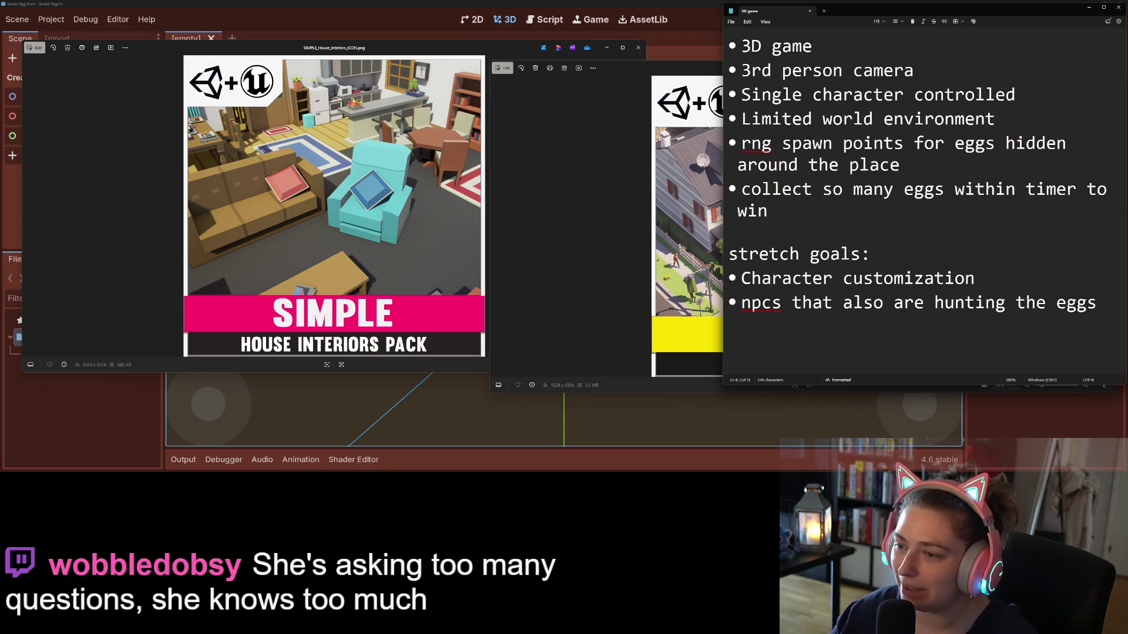
pyautogui.click(874, 305)
pyautogui.click(1103, 309)
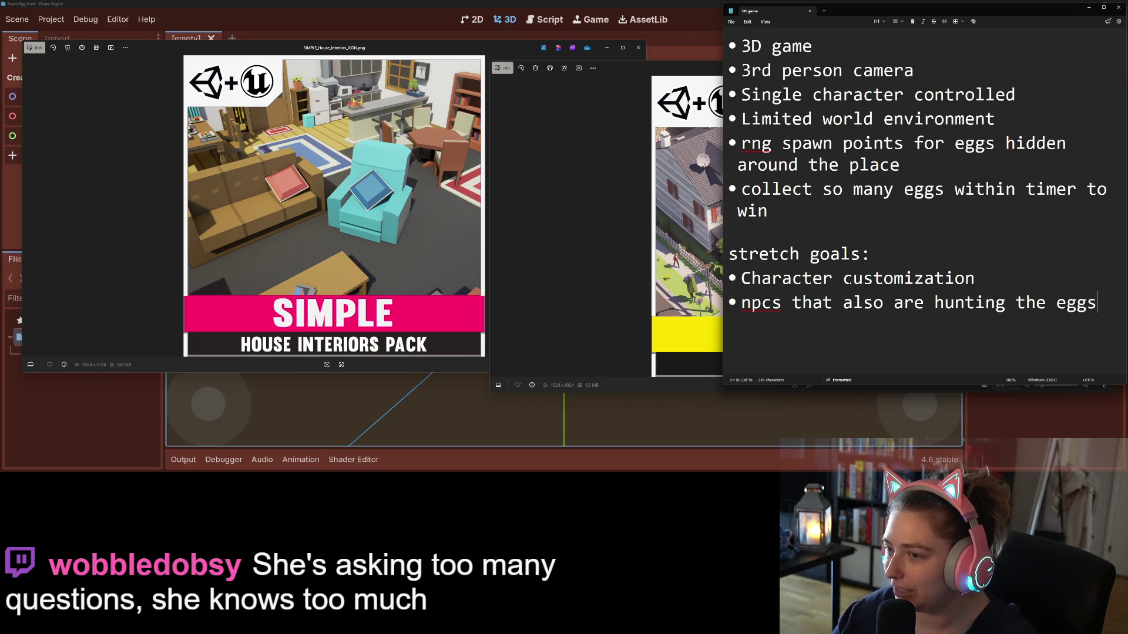
pyautogui.click(616, 215)
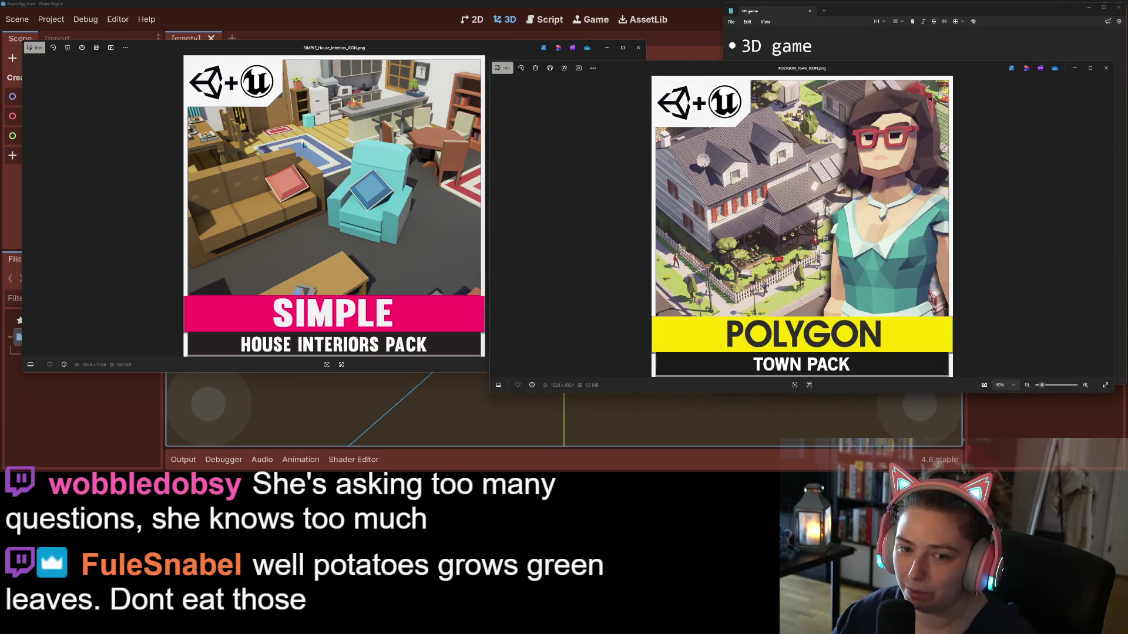
pyautogui.click(394, 152)
# - Close the Town Pack preview and browse from Synty into Simple_House_Interiors > SourceFiles > SourceFiles > Fbx
pyautogui.click(1106, 68)
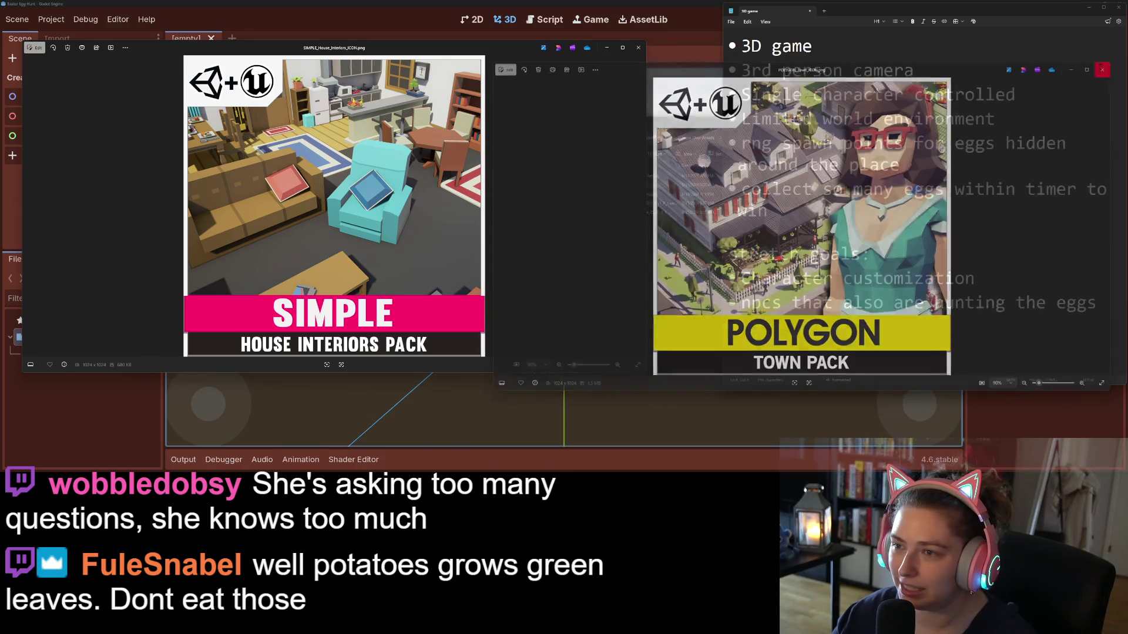
pyautogui.click(654, 256)
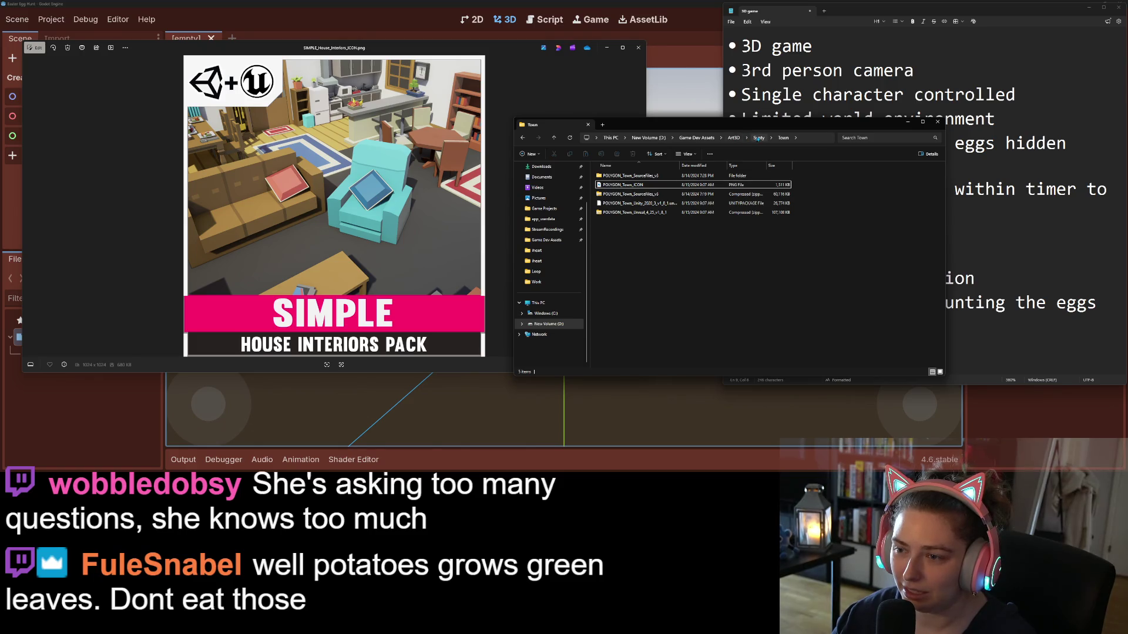
pyautogui.click(758, 137)
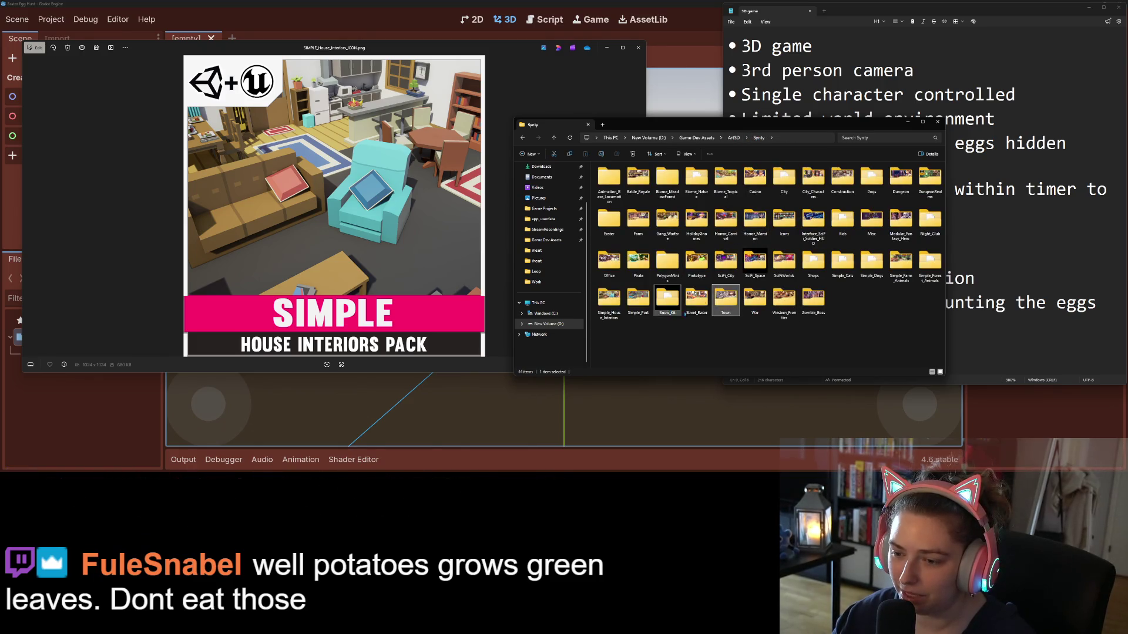
pyautogui.doubleClick(616, 308)
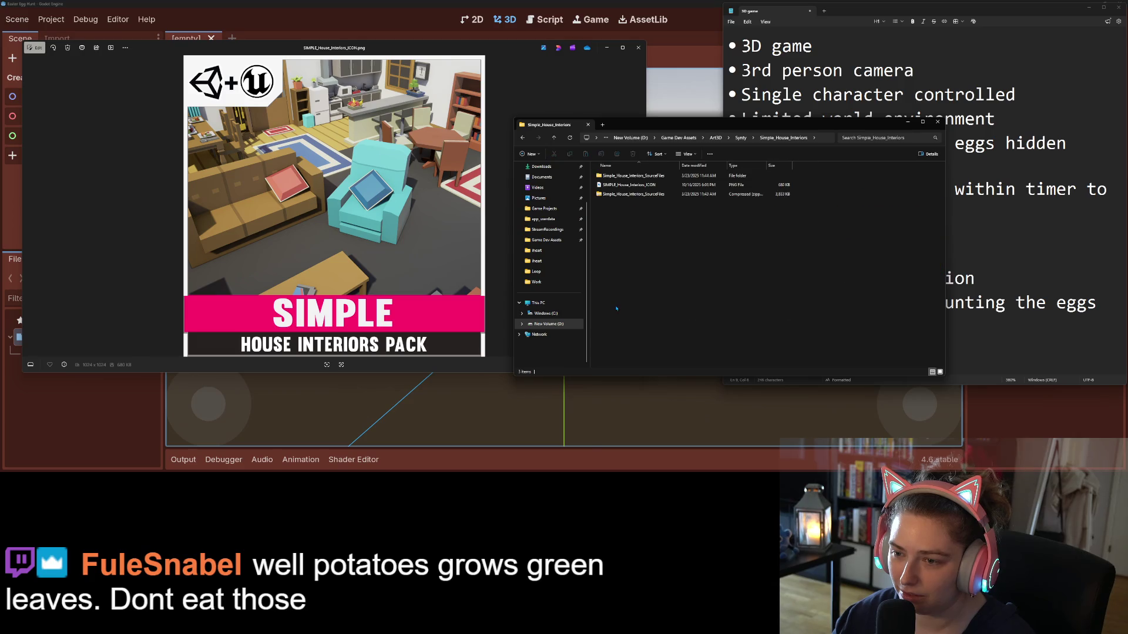
pyautogui.doubleClick(630, 176)
pyautogui.doubleClick(630, 176)
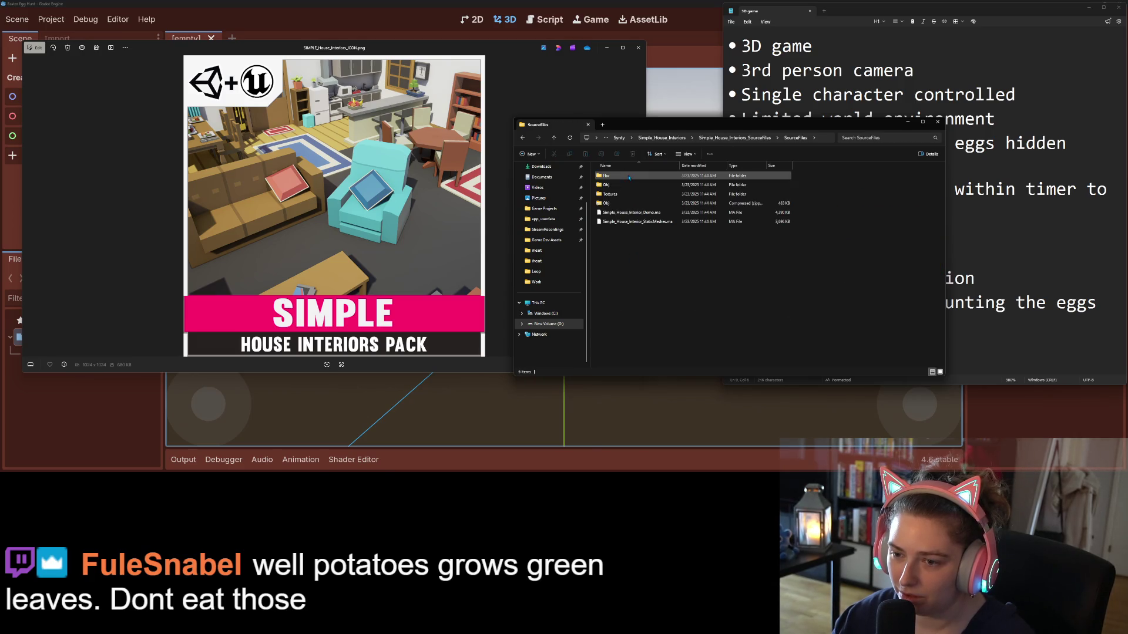
pyautogui.doubleClick(629, 176)
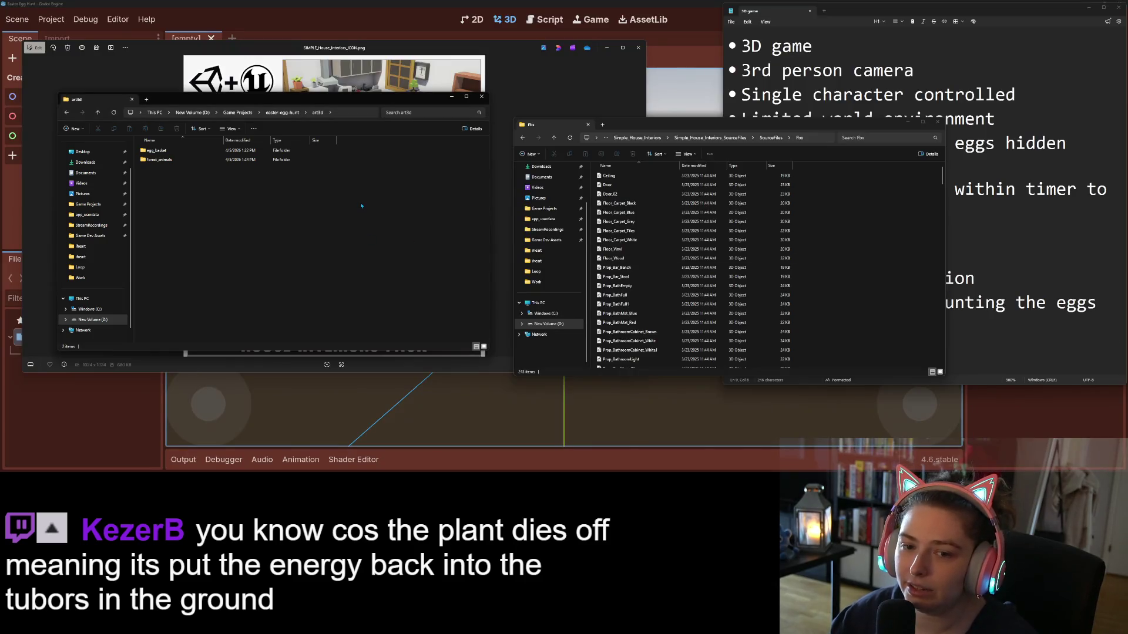
# - Create a new house_interior folder inside art3d and open it
pyautogui.rightClick(361, 205)
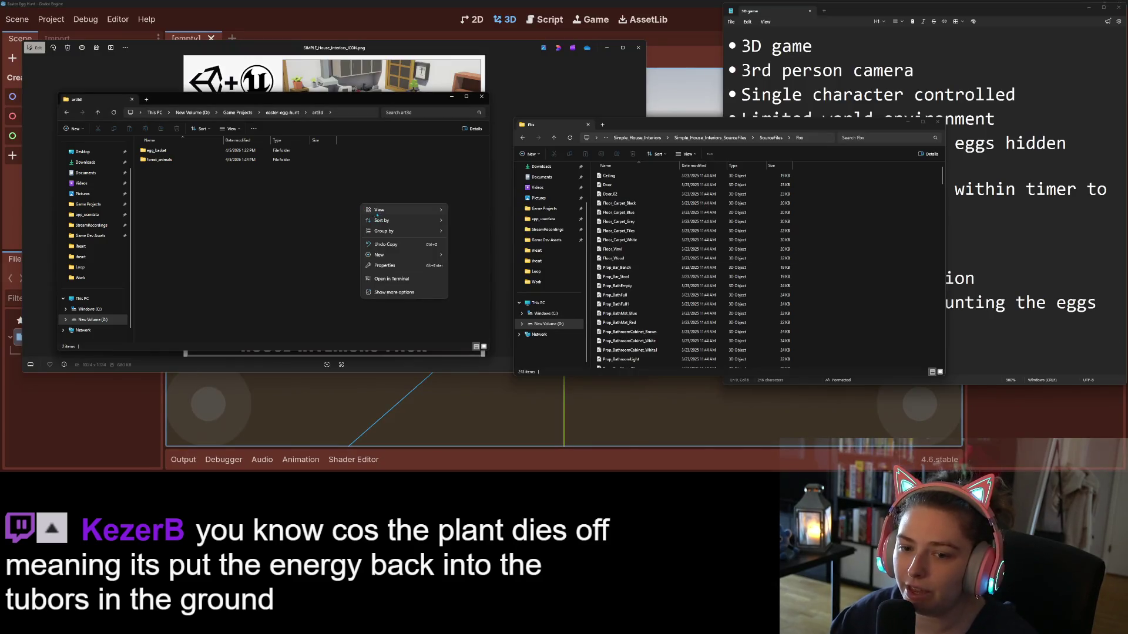
pyautogui.moveTo(411, 255)
pyautogui.click(453, 256)
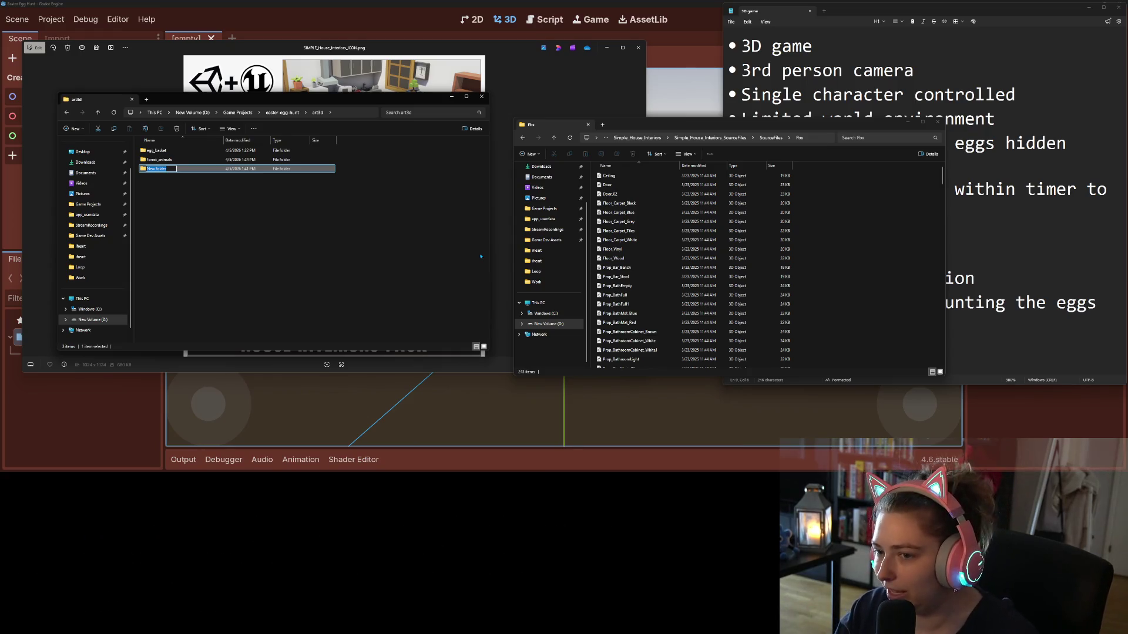
pyautogui.write('house_interior')
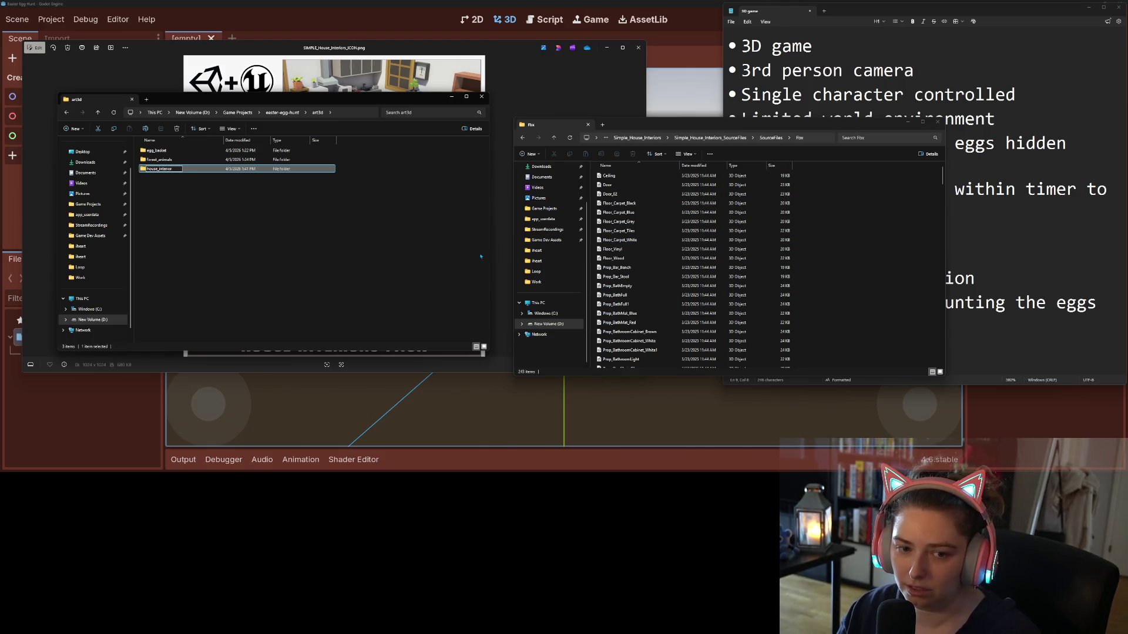
pyautogui.press('Return')
pyautogui.press('Return')
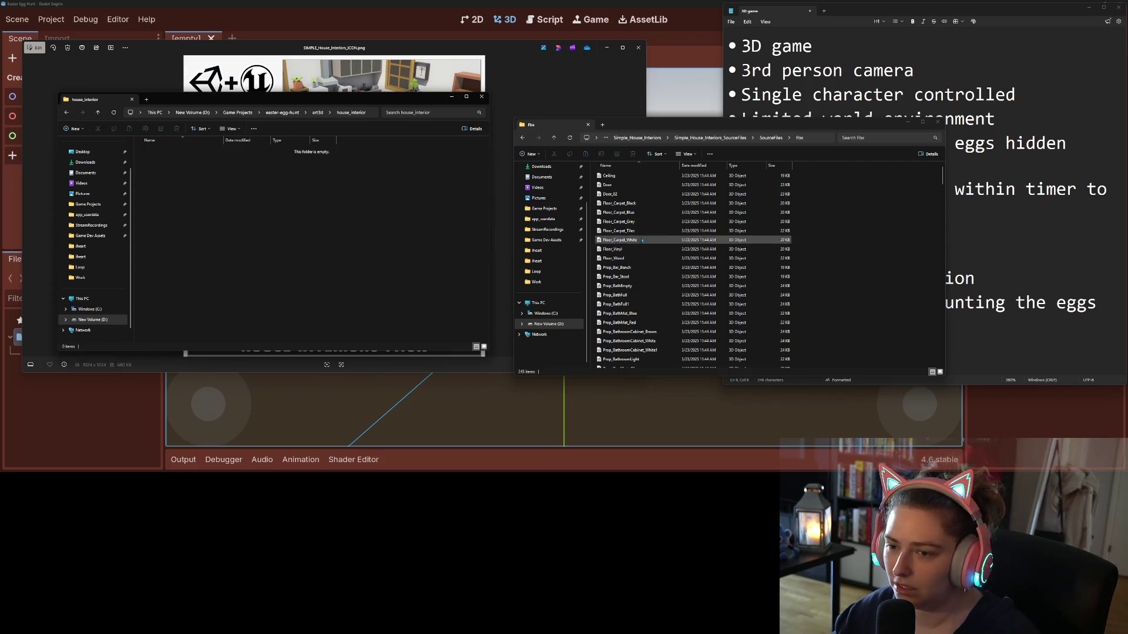
# - Select all 243 Fbx model files and bring them into the house_interior folder
pyautogui.scroll(-10, 806, 268)
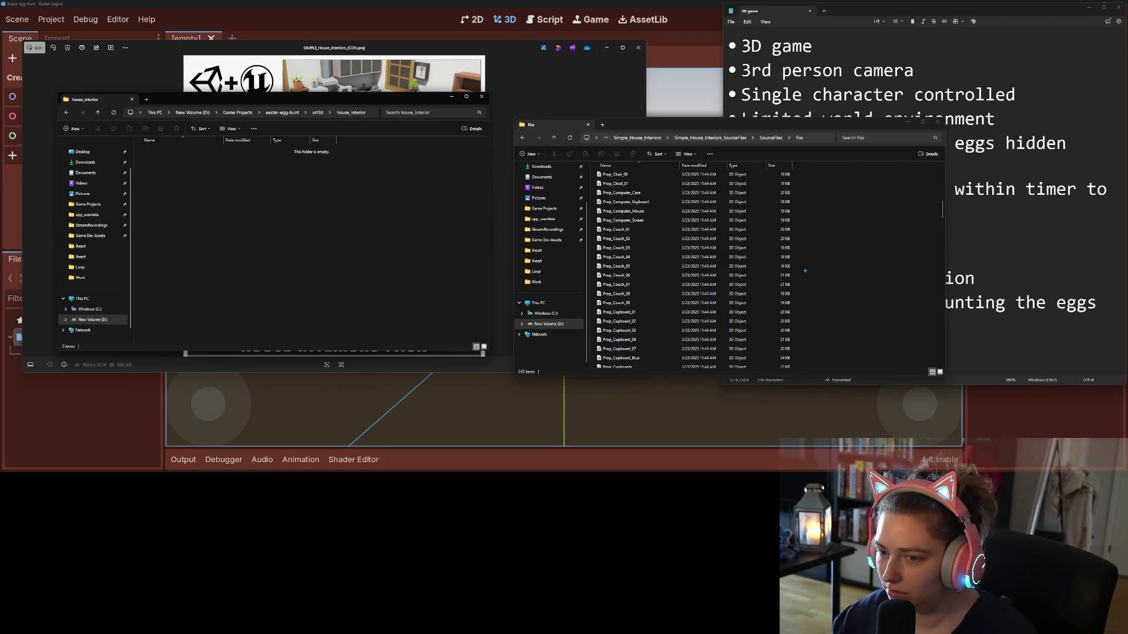
pyautogui.scroll(-15, 763, 265)
pyautogui.click(727, 281)
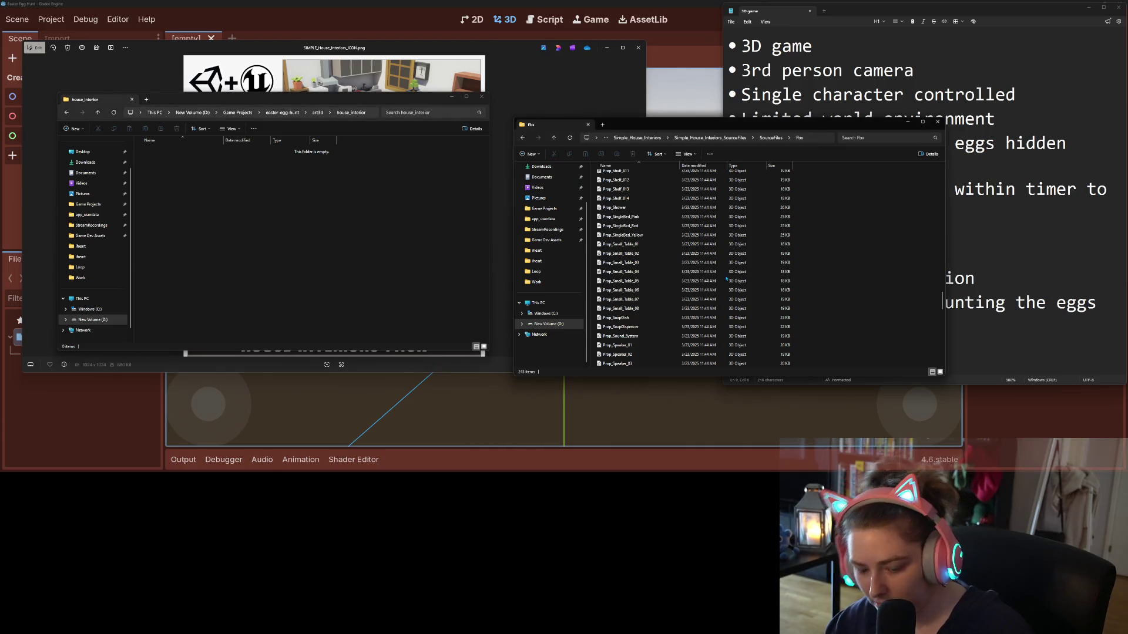
pyautogui.click(687, 272)
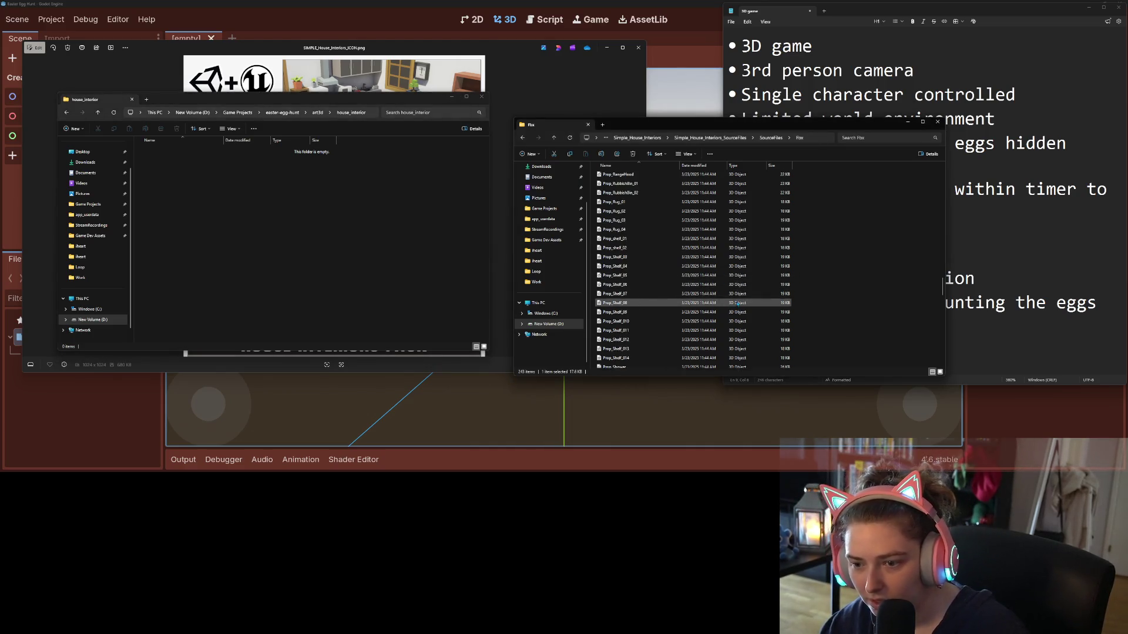
pyautogui.scroll(-15, 699, 282)
pyautogui.scroll(20, 719, 309)
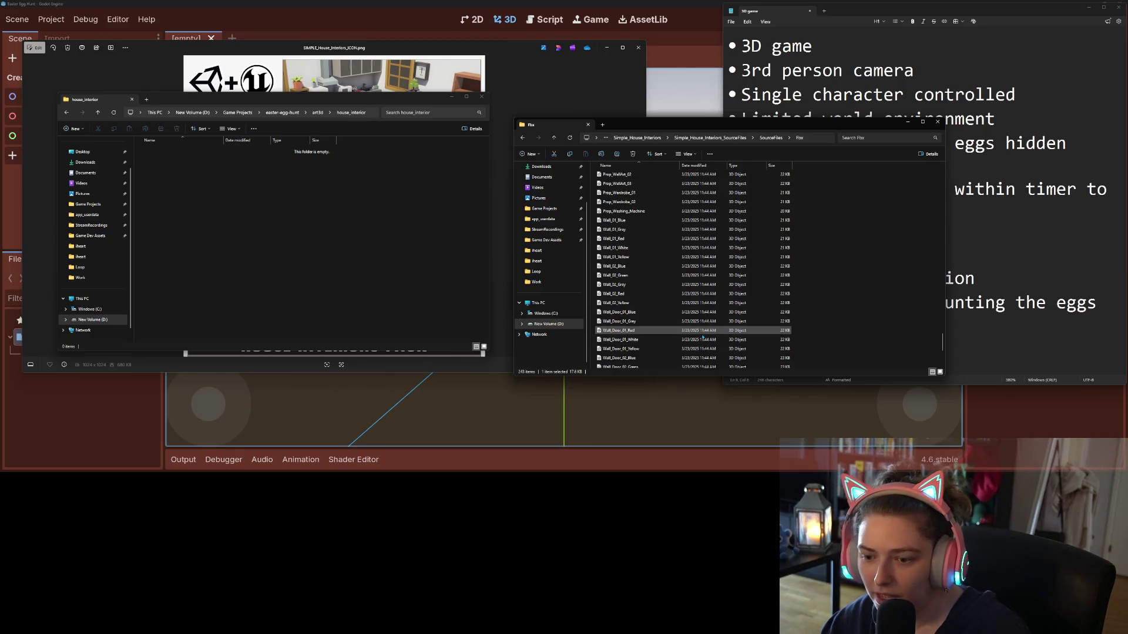
pyautogui.scroll(20, 691, 333)
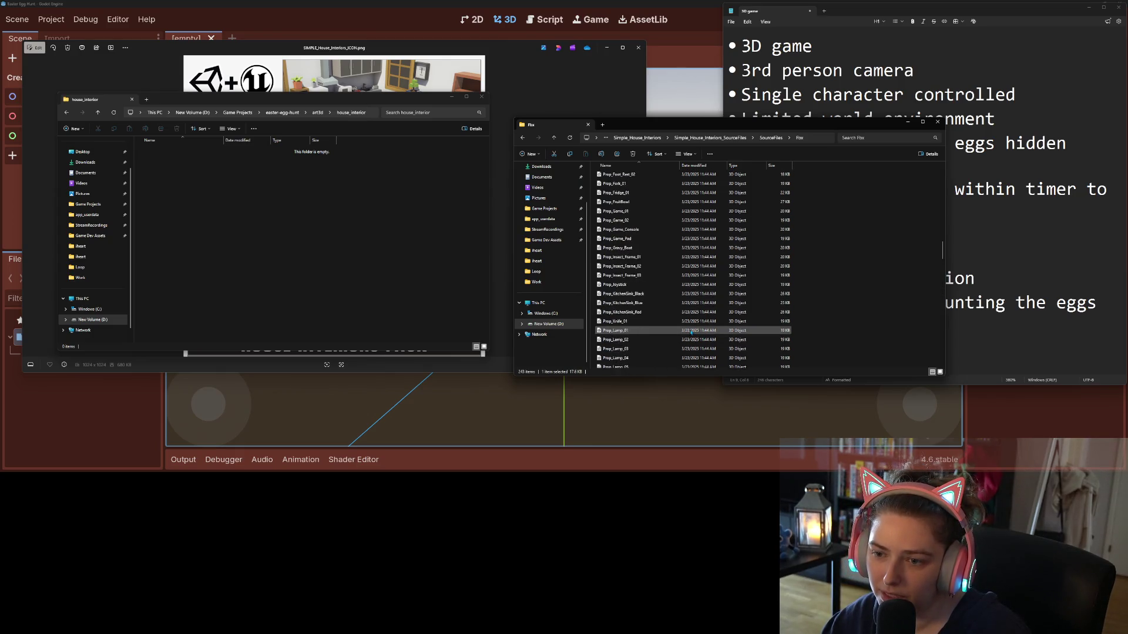
pyautogui.scroll(1, 692, 333)
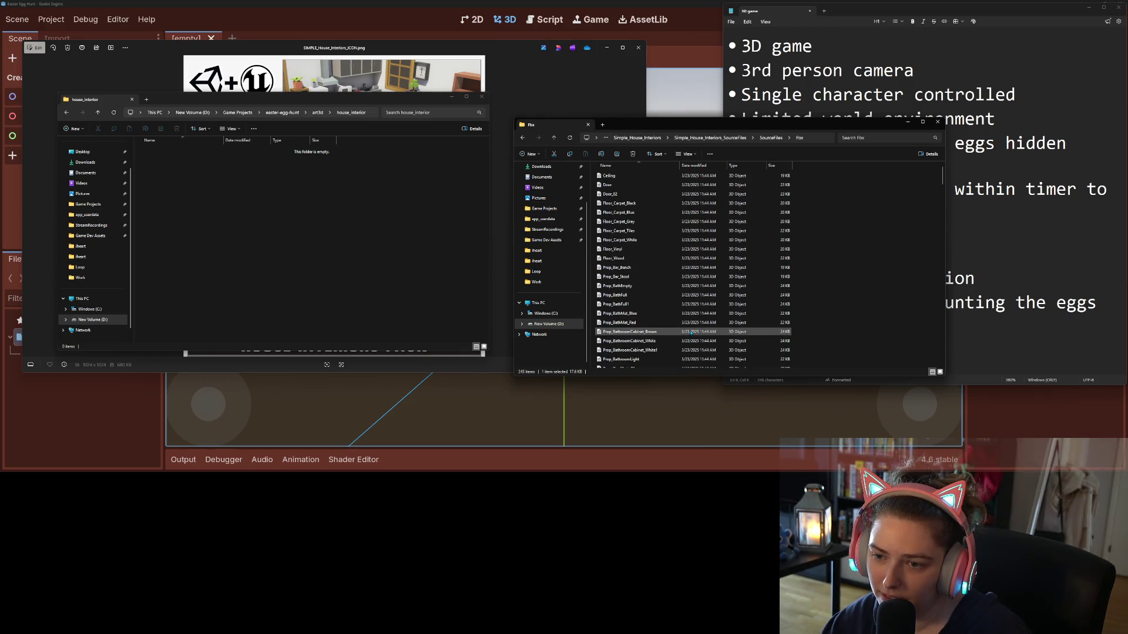
pyautogui.click(694, 305)
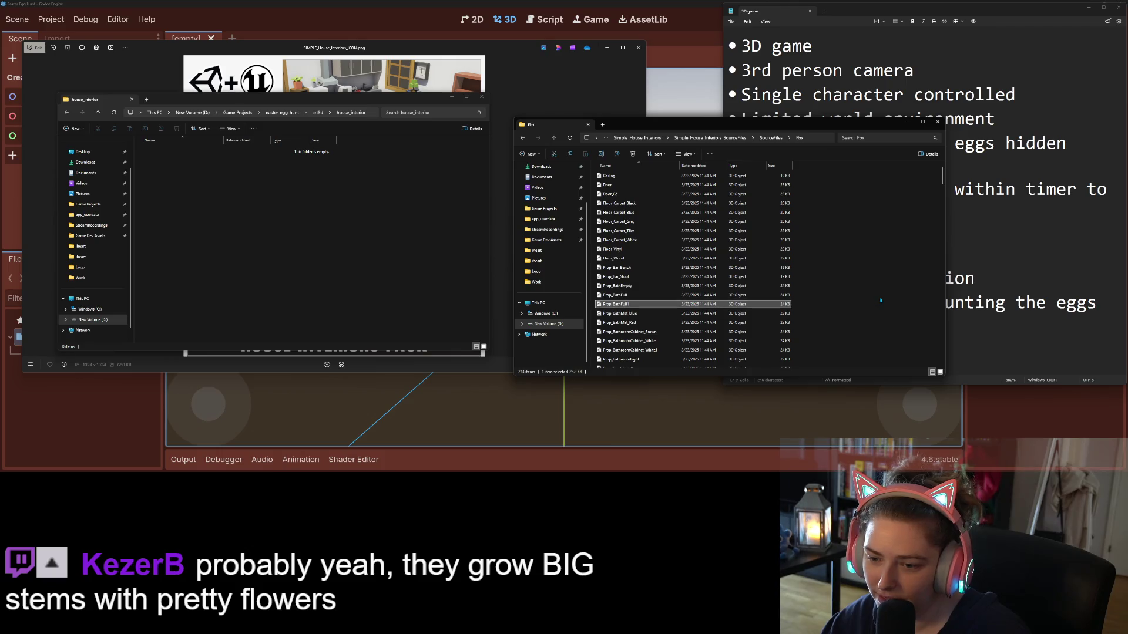
pyautogui.hotkey('ctrl', 'a')
pyautogui.click(259, 226)
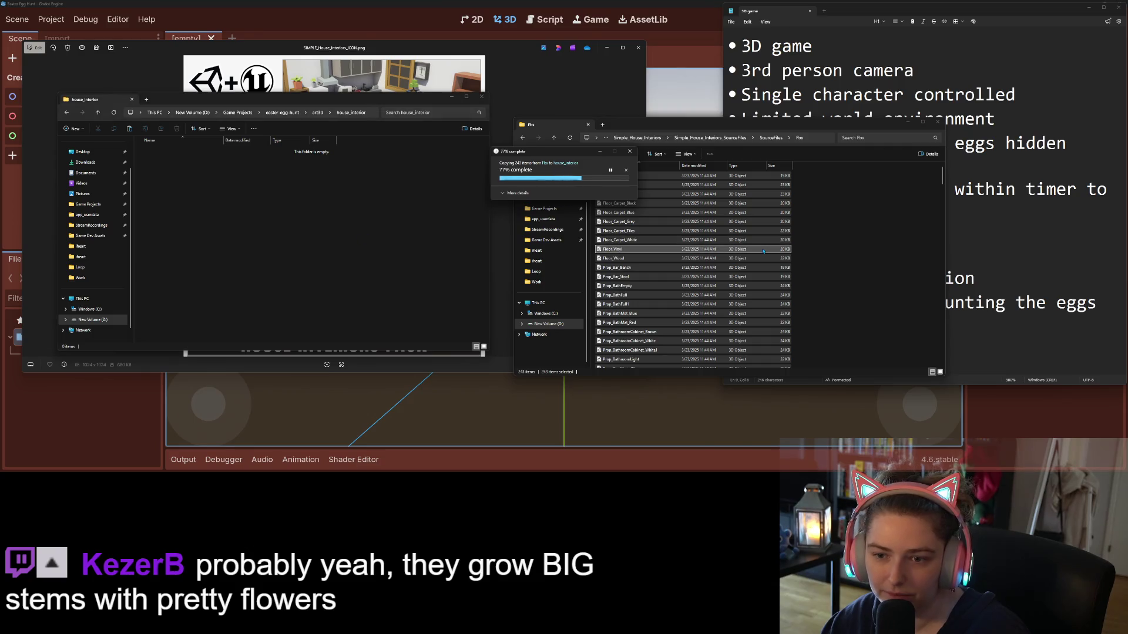
# - Copy the interiors texture PNG from the Textures folder into house_interior
pyautogui.click(766, 137)
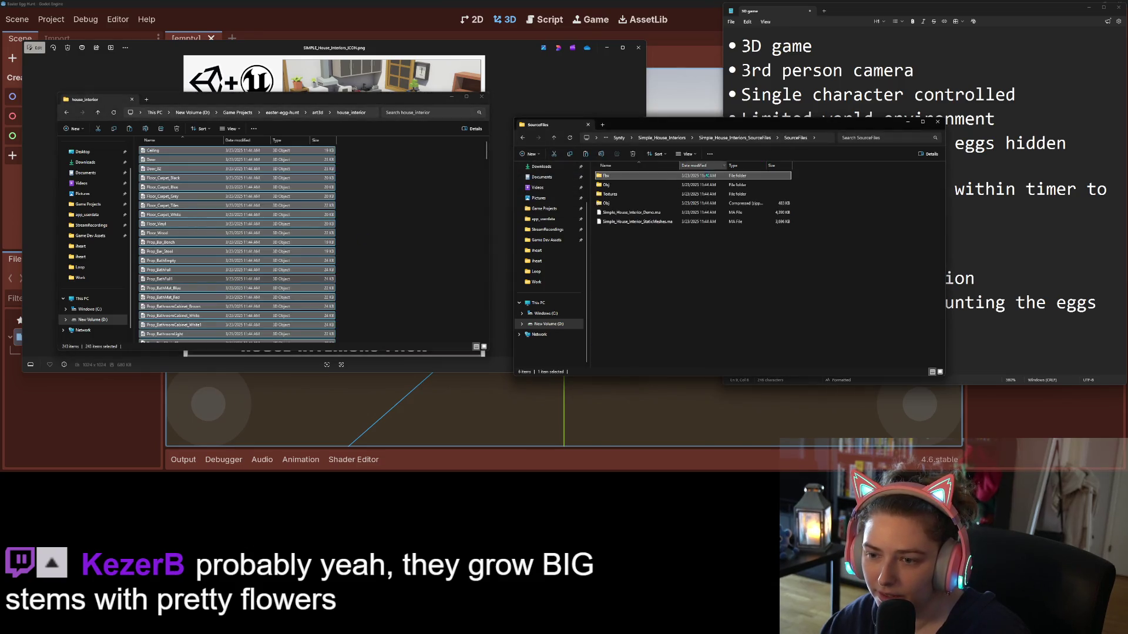
pyautogui.click(611, 194)
pyautogui.doubleClick(613, 195)
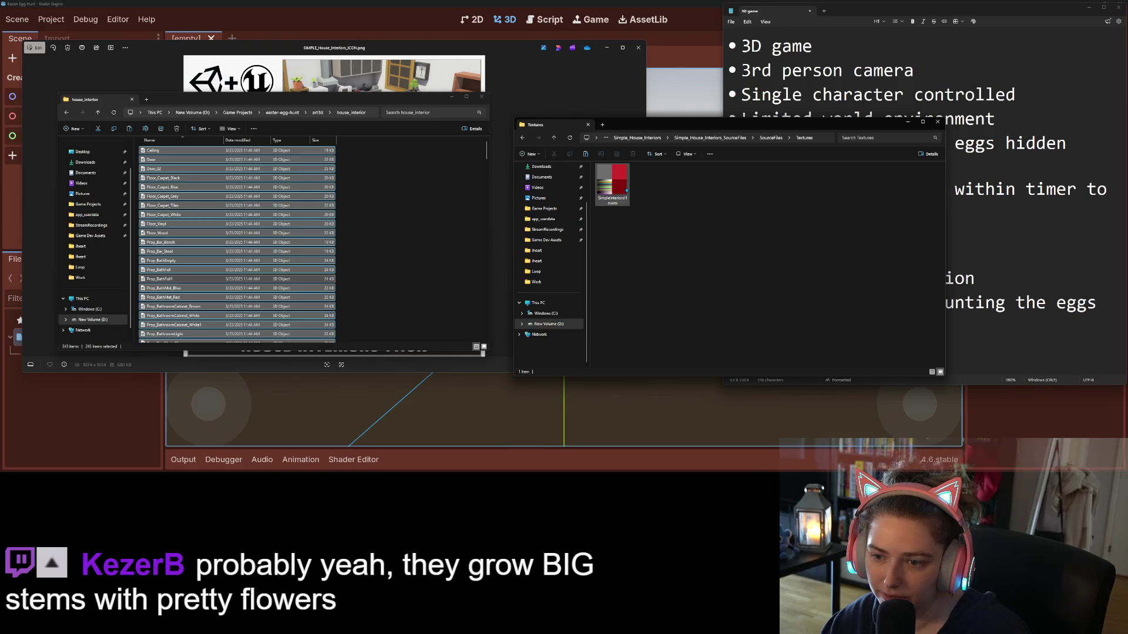
pyautogui.click(624, 189)
pyautogui.click(480, 219)
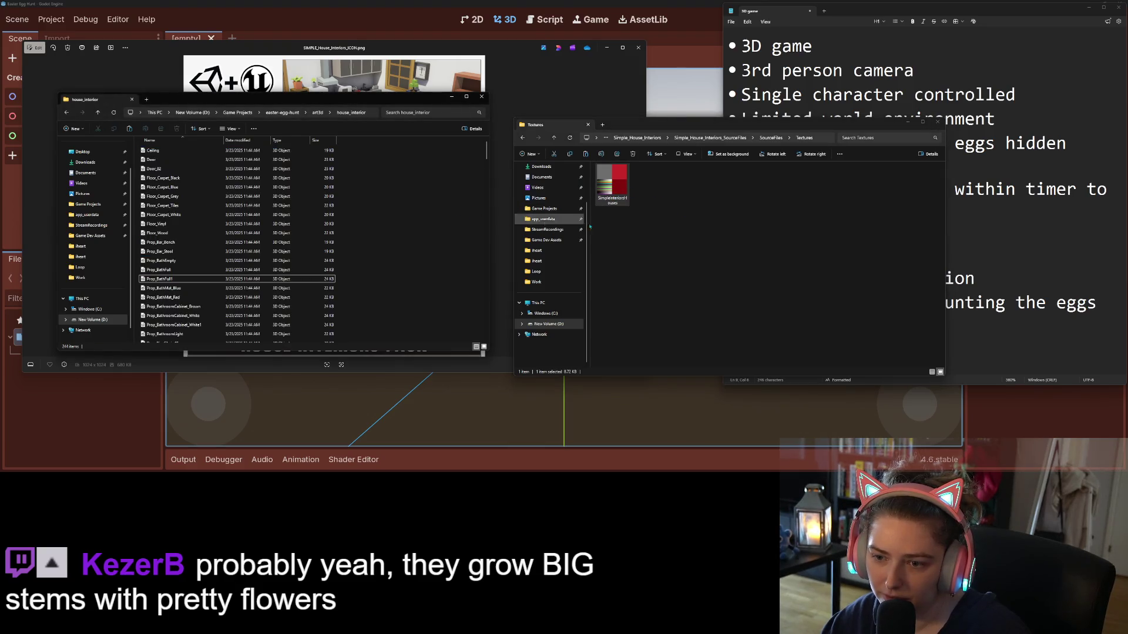
pyautogui.hotkey('ctrl', 'v')
pyautogui.click(773, 139)
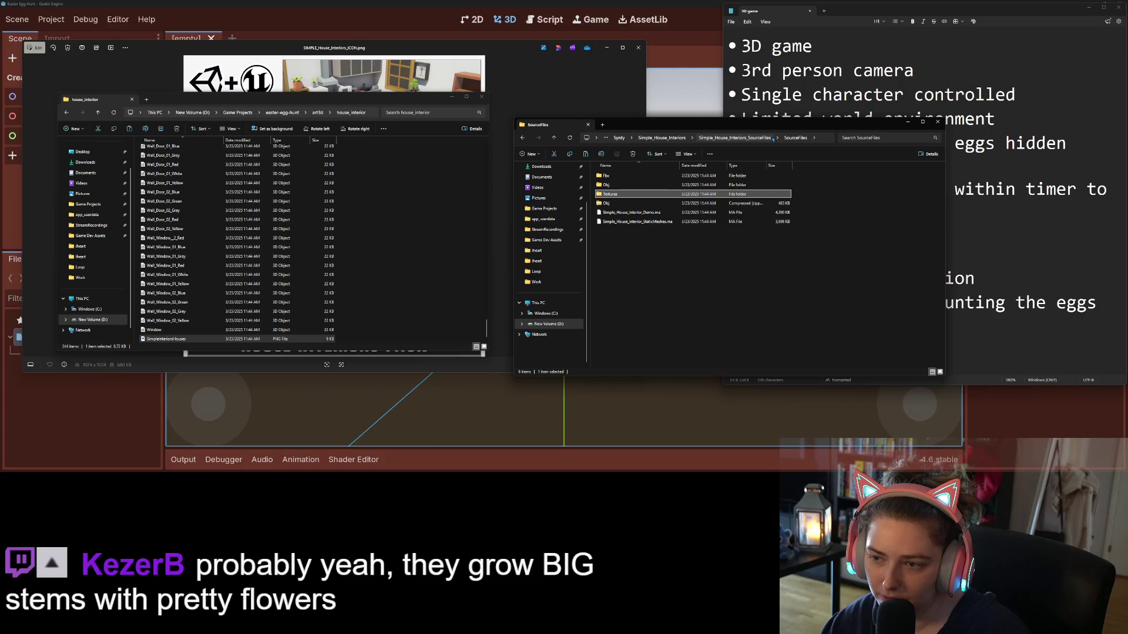
# - Switch back to the Godot egg-hunt project so it imports the new house_interior models and texture
pyautogui.click(1030, 436)
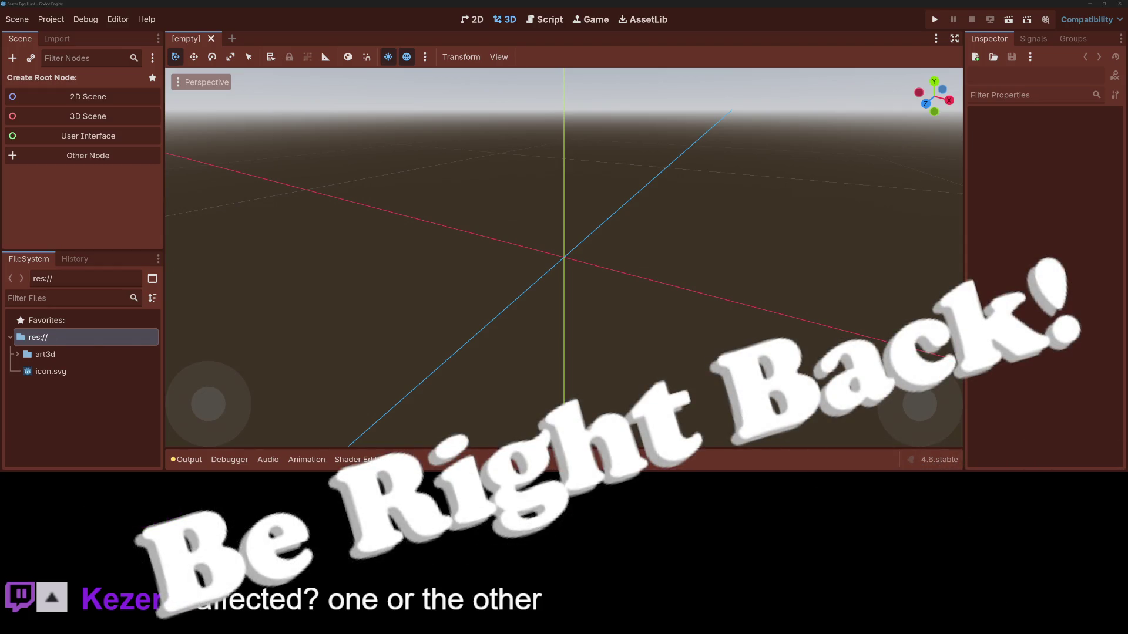
# - Drag SM_Easter_Basket_01.fbx and SM_Easter_Bow_2.fbx from art3d/egg_basket into the 3D viewport
pyautogui.click(17, 354)
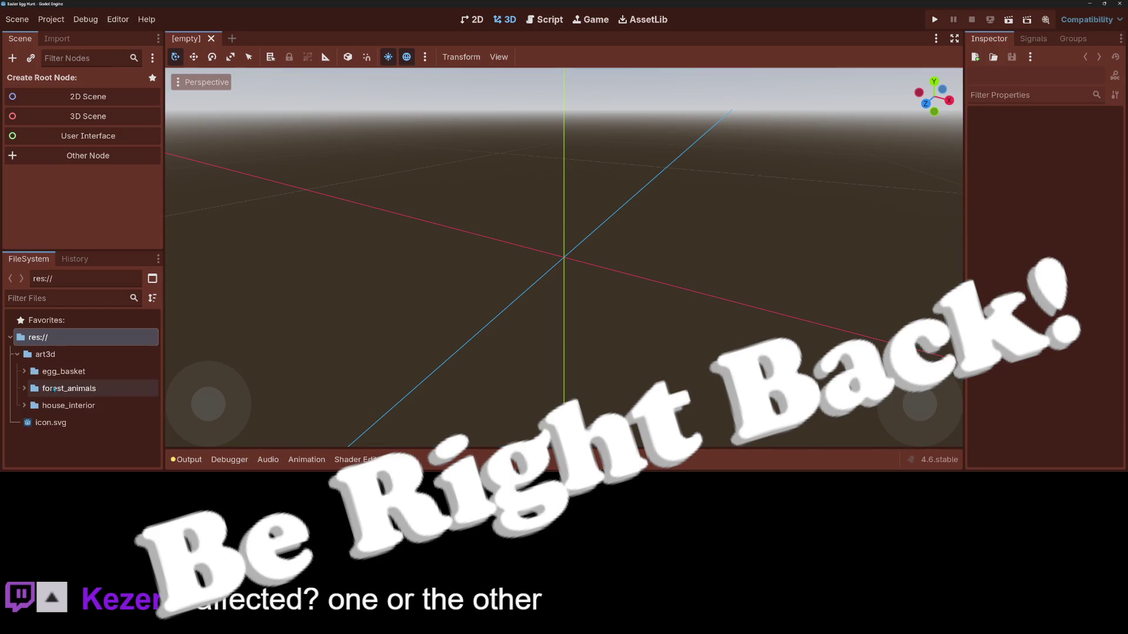
pyautogui.click(59, 375)
pyautogui.doubleClick(59, 375)
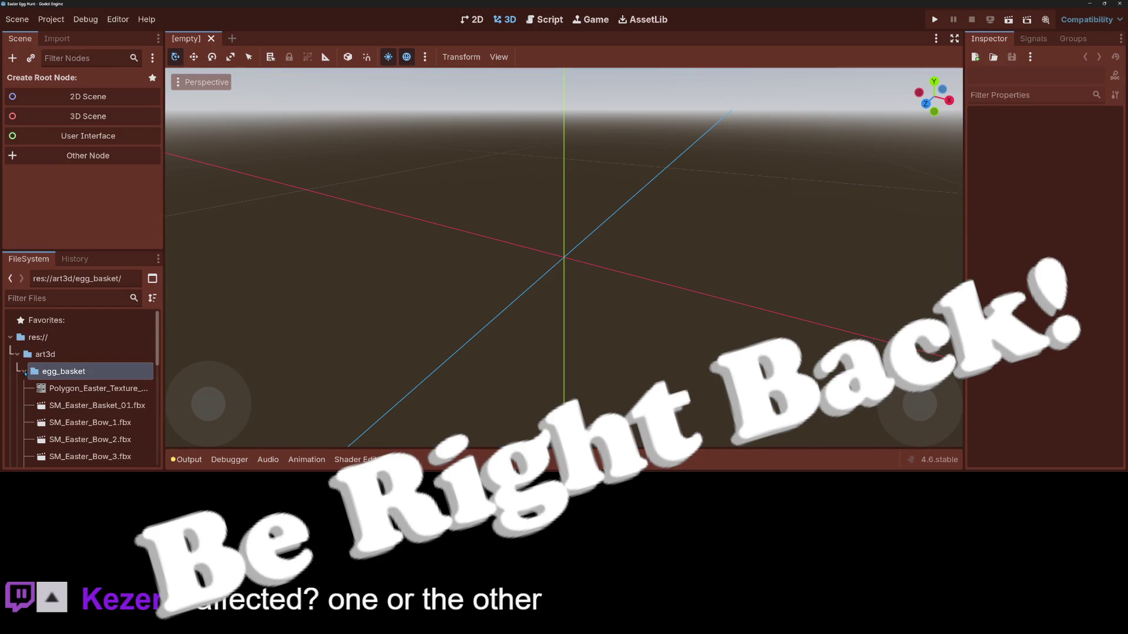
pyautogui.scroll(-3, 88, 415)
pyautogui.scroll(2, 89, 415)
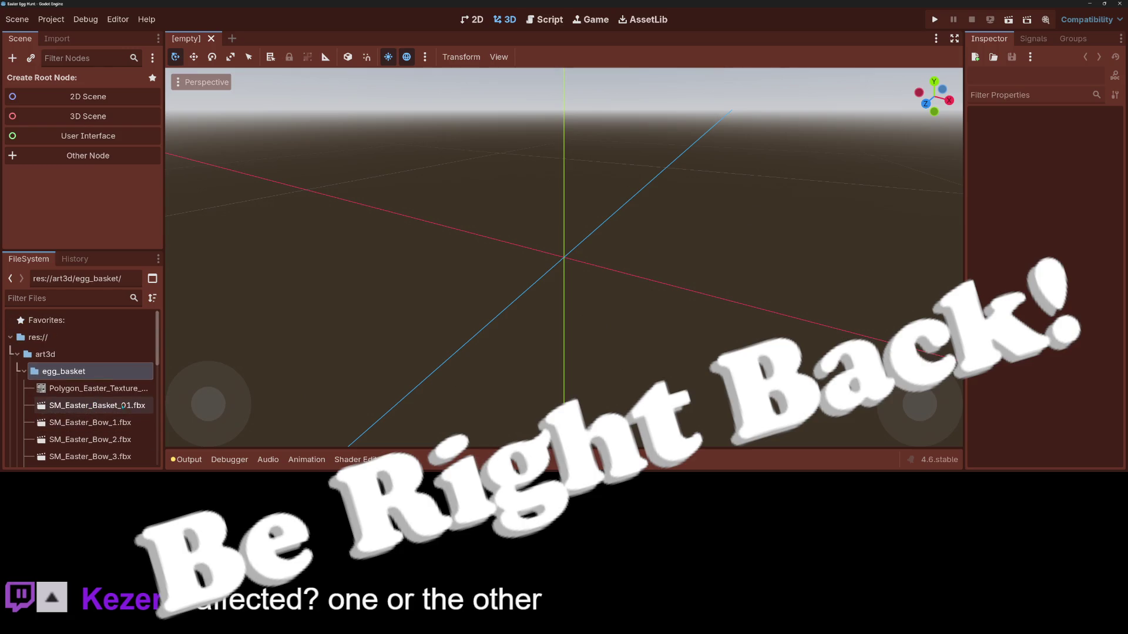
pyautogui.moveTo(124, 405)
pyautogui.mouseDown()
pyautogui.moveTo(549, 201)
pyautogui.moveTo(573, 243)
pyautogui.moveTo(569, 260)
pyautogui.mouseUp()
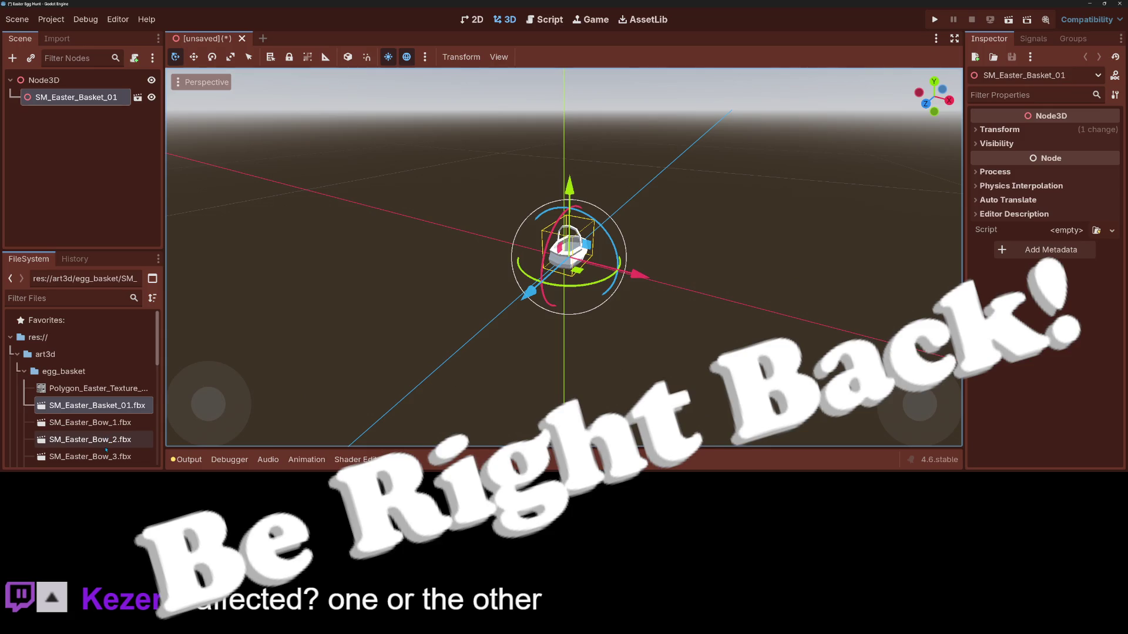
pyautogui.moveTo(107, 445)
pyautogui.mouseDown()
pyautogui.moveTo(537, 374)
pyautogui.moveTo(611, 275)
pyautogui.moveTo(597, 267)
pyautogui.mouseUp()
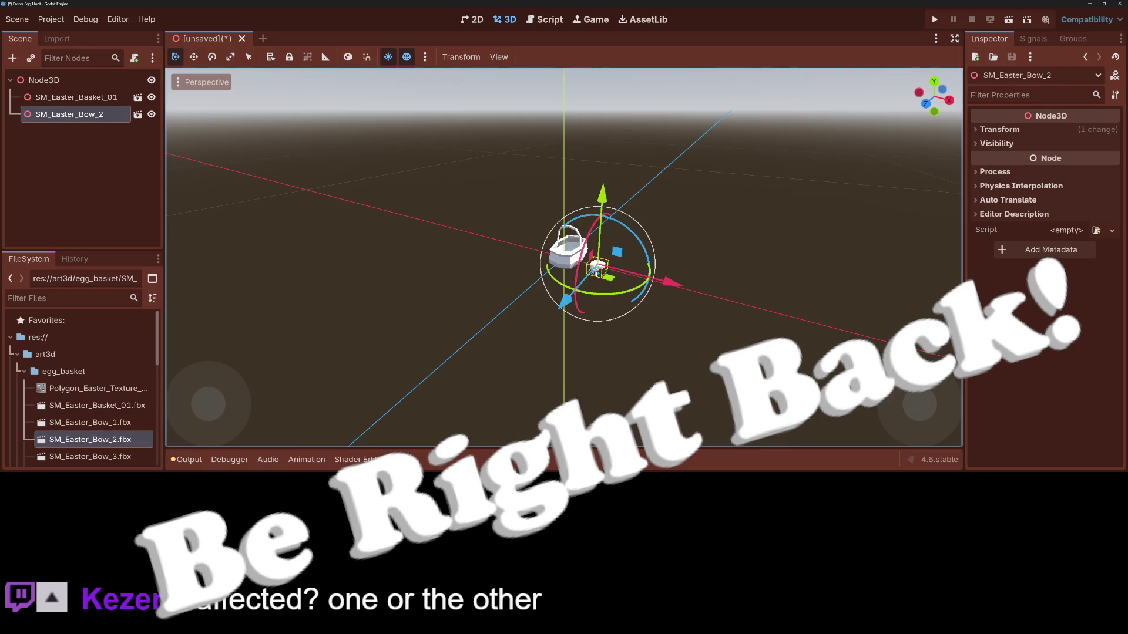
pyautogui.scroll(5, 604, 316)
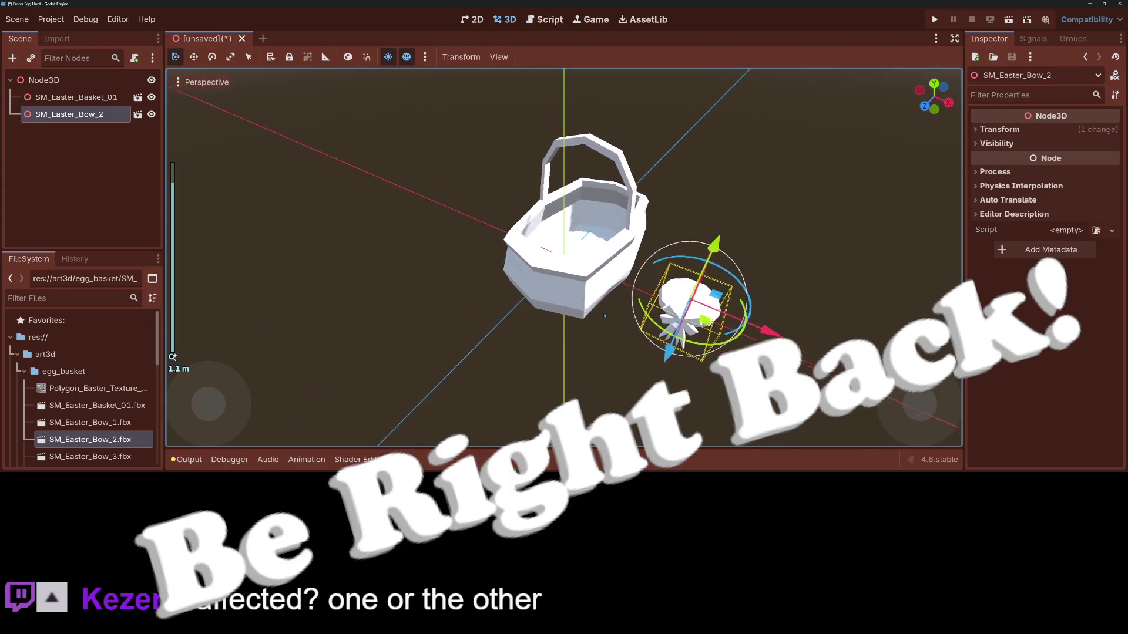
# - Make the basket's children editable and apply the Easter texture to its mesh's Surface Material Override
pyautogui.click(571, 271)
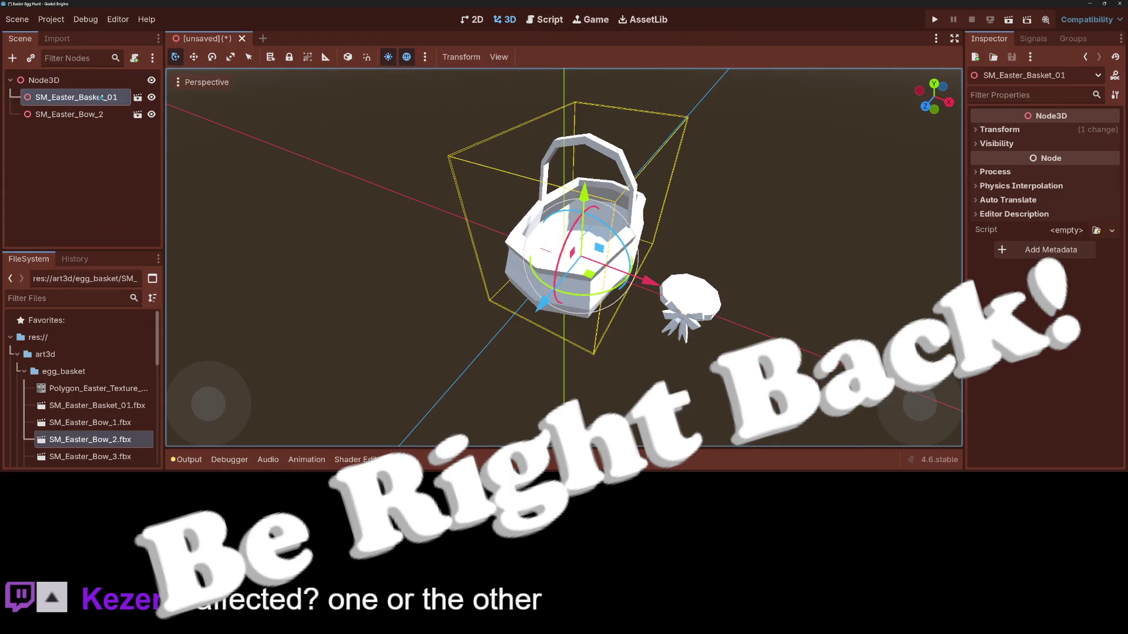
pyautogui.rightClick(101, 97)
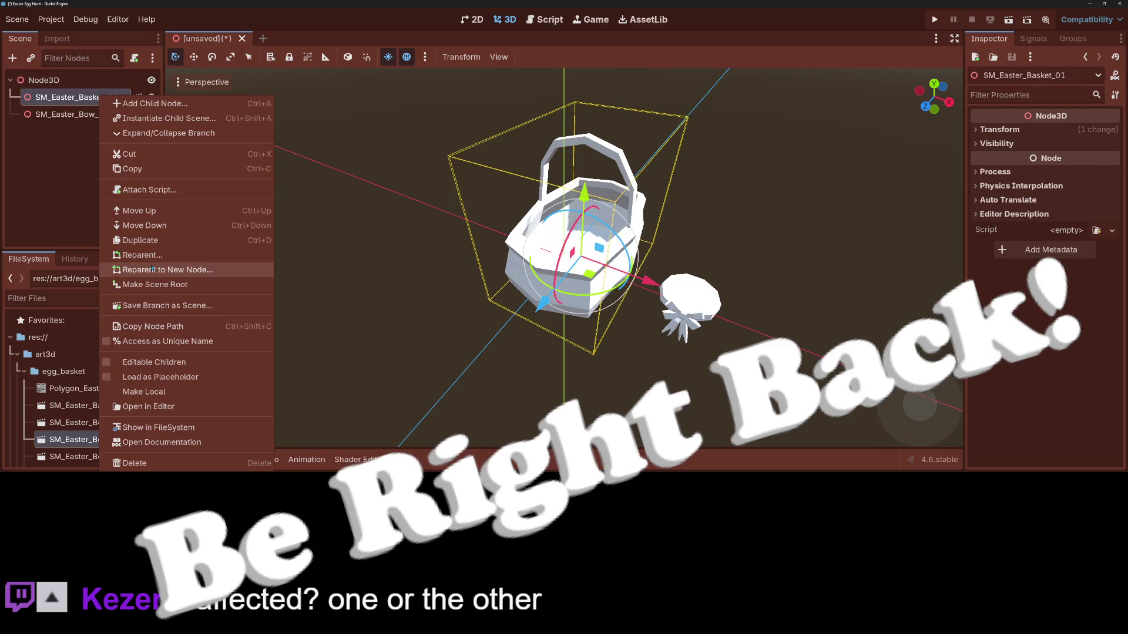
pyautogui.click(147, 362)
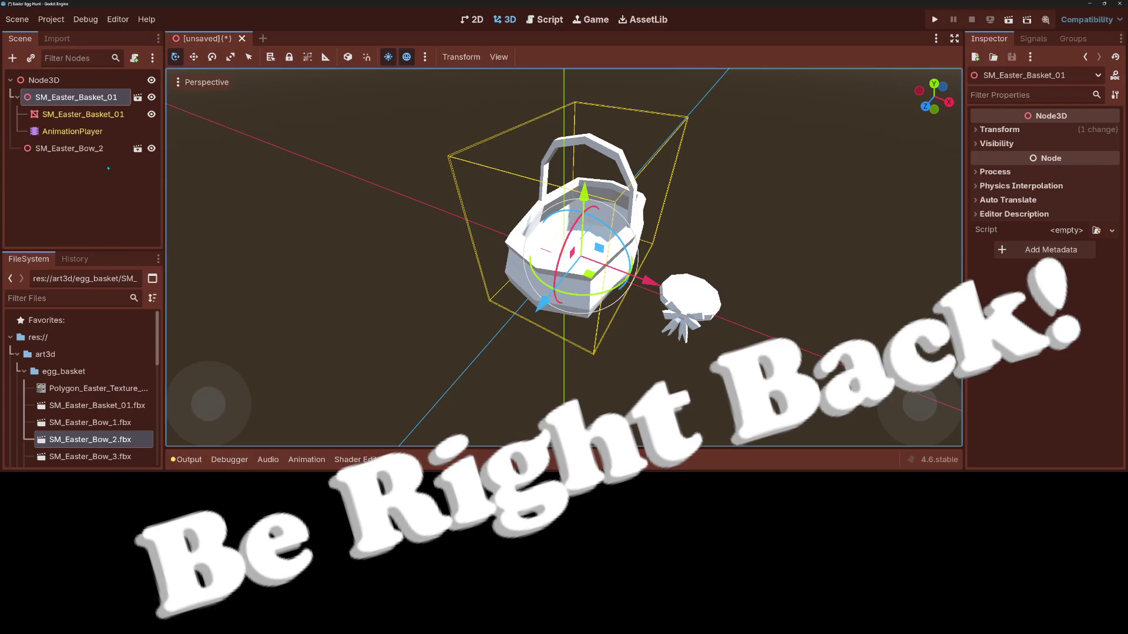
pyautogui.click(88, 115)
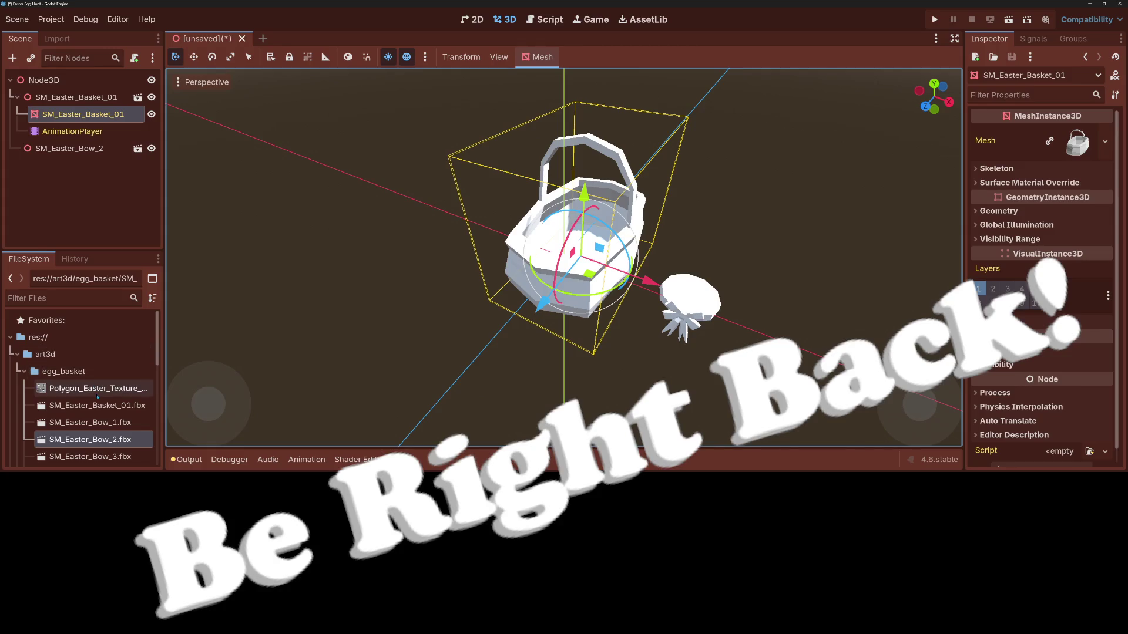
pyautogui.moveTo(98, 388)
pyautogui.mouseDown()
pyautogui.moveTo(1073, 153)
pyautogui.moveTo(1083, 141)
pyautogui.moveTo(1079, 208)
pyautogui.mouseUp()
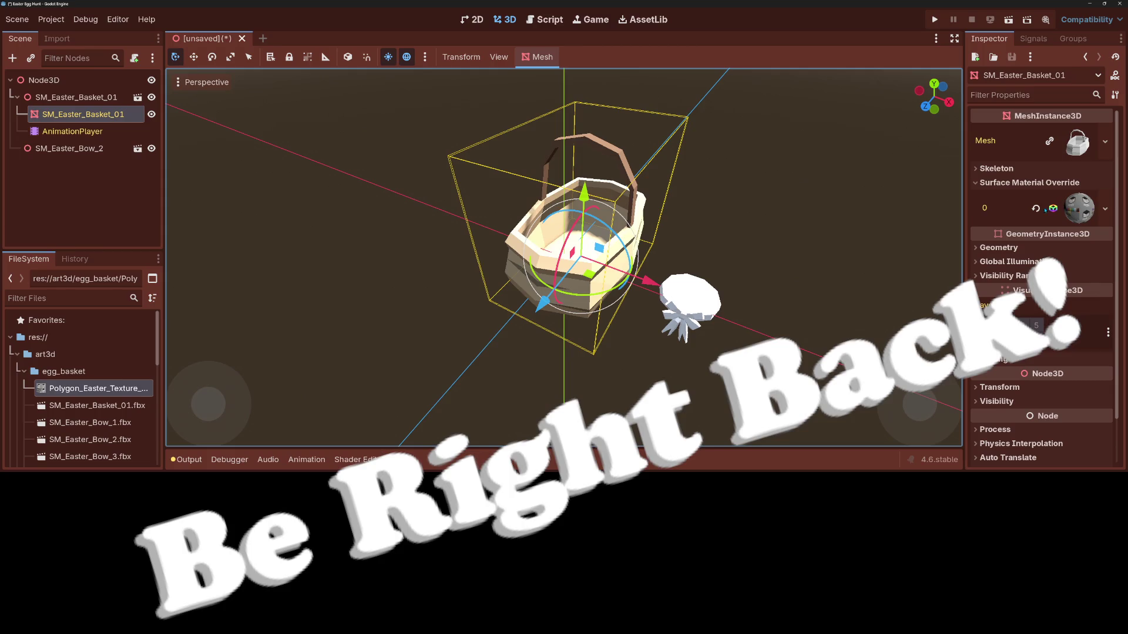
pyautogui.moveTo(752, 376)
pyautogui.mouseDown()
pyautogui.moveTo(758, 329)
pyautogui.moveTo(756, 339)
pyautogui.mouseUp()
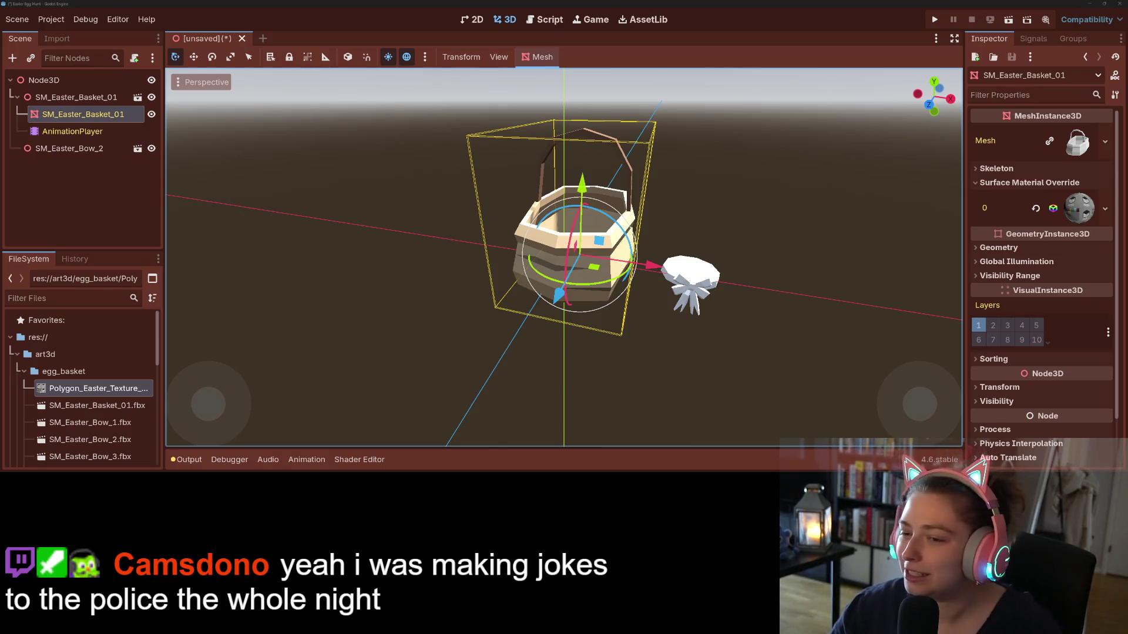
# - Delete the SM_Easter_Basket_01 and SM_Easter_Bow_2 nodes, leaving only the Node3D root
pyautogui.click(76, 97)
pyautogui.keyDown('ctrl'); pyautogui.click(70, 148); pyautogui.keyUp('ctrl')
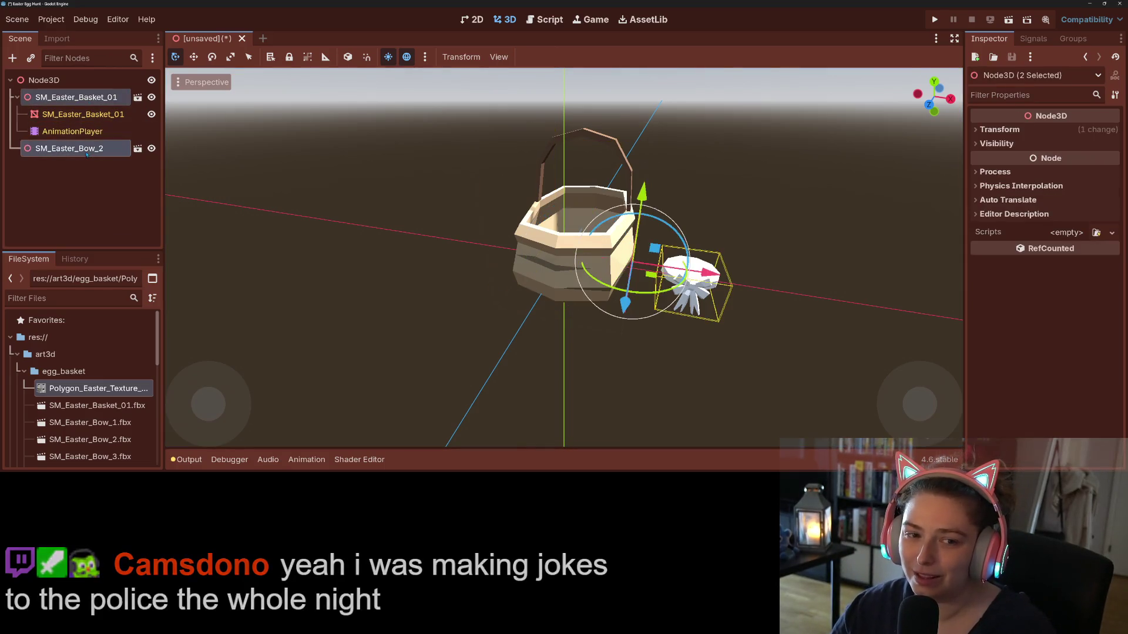
pyautogui.press('Delete')
pyautogui.press('Return')
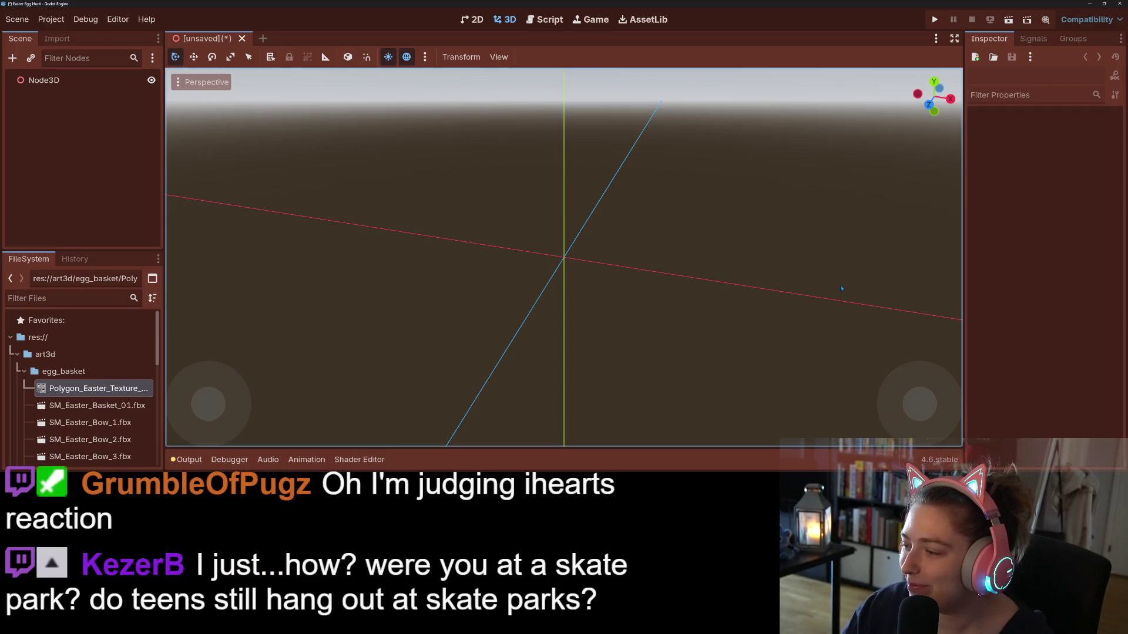
pyautogui.click(62, 80)
pyautogui.rightClick(63, 78)
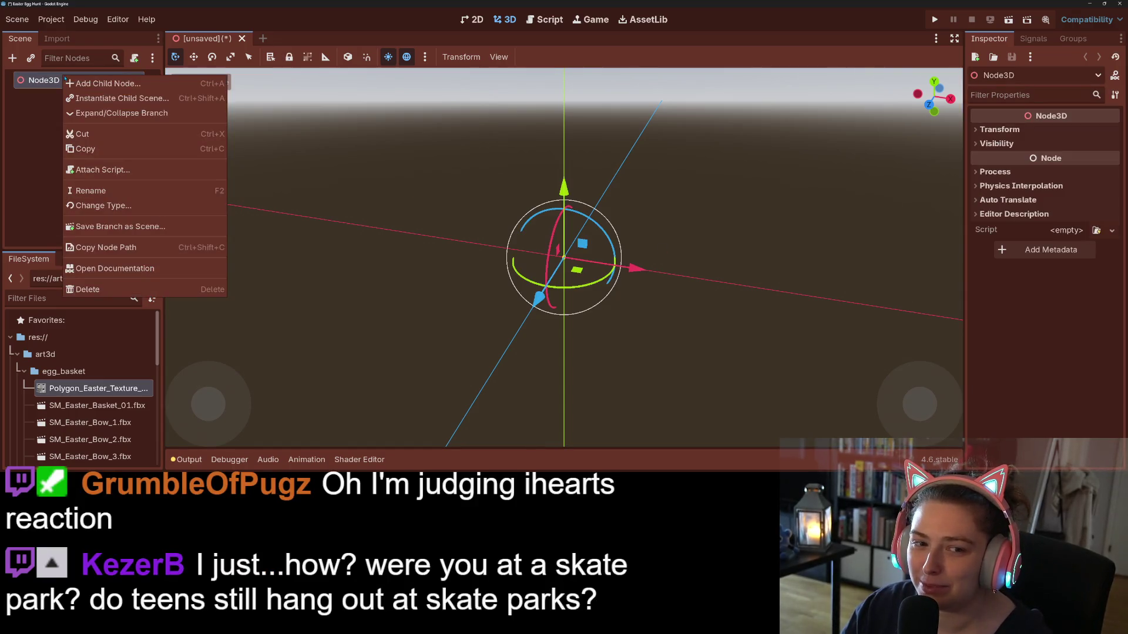
pyautogui.click(36, 112)
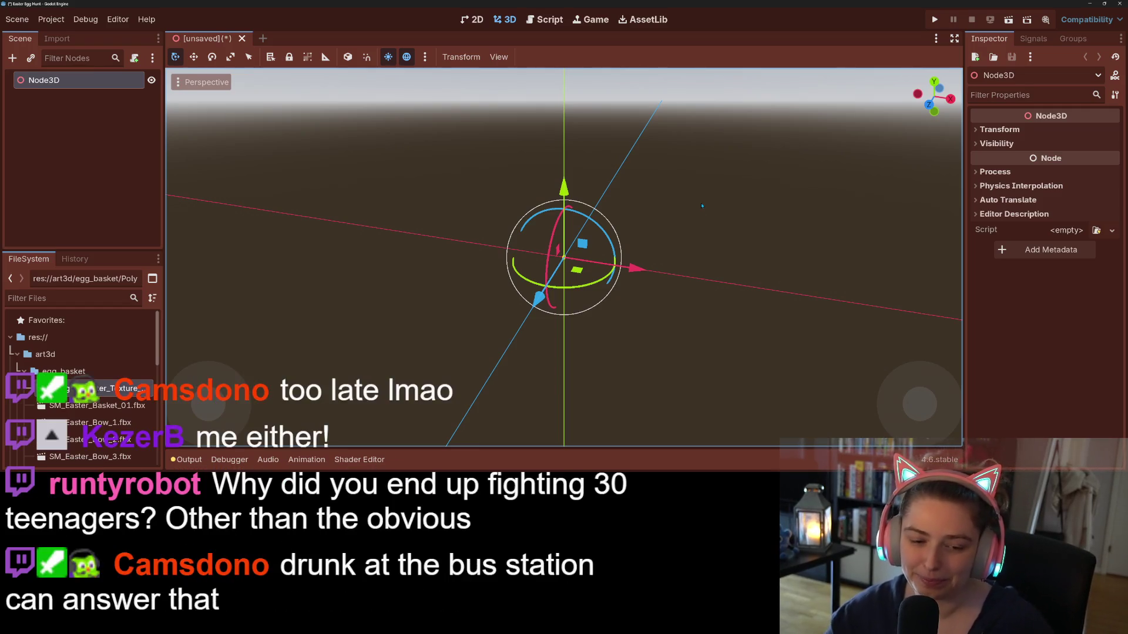
# - Drop SM_Easter_Egg_1.fbx onto the Node3D root and orbit around the egg
pyautogui.scroll(-3, 97, 418)
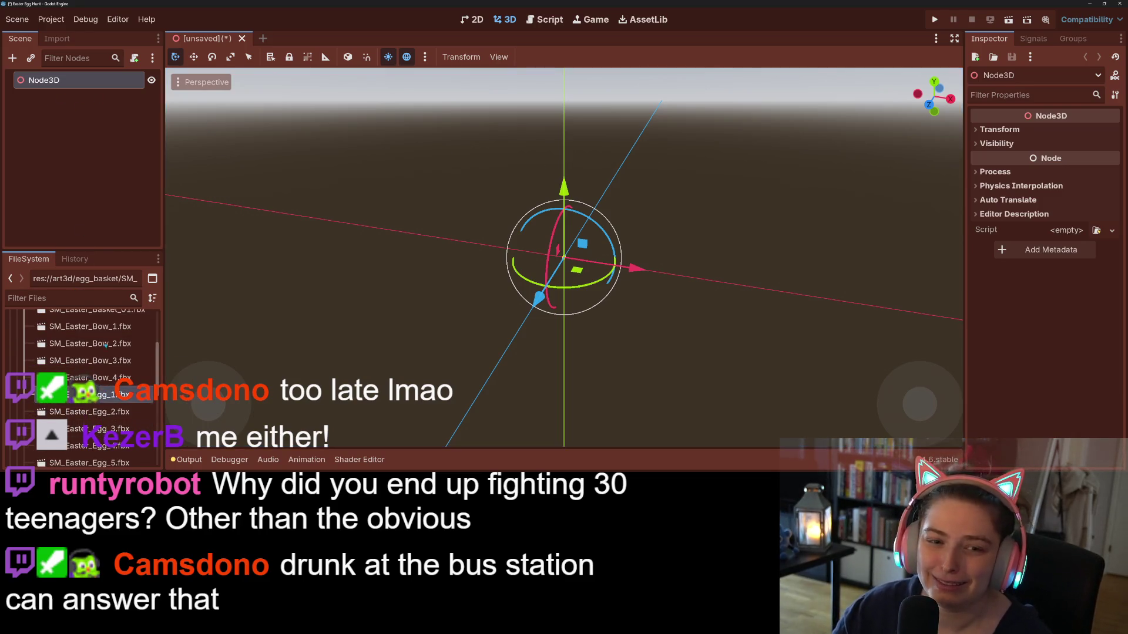
pyautogui.moveTo(88, 394); pyautogui.dragTo(58, 82)
pyautogui.moveTo(500, 282)
pyautogui.mouseDown()
pyautogui.moveTo(673, 289)
pyautogui.moveTo(640, 286)
pyautogui.mouseUp()
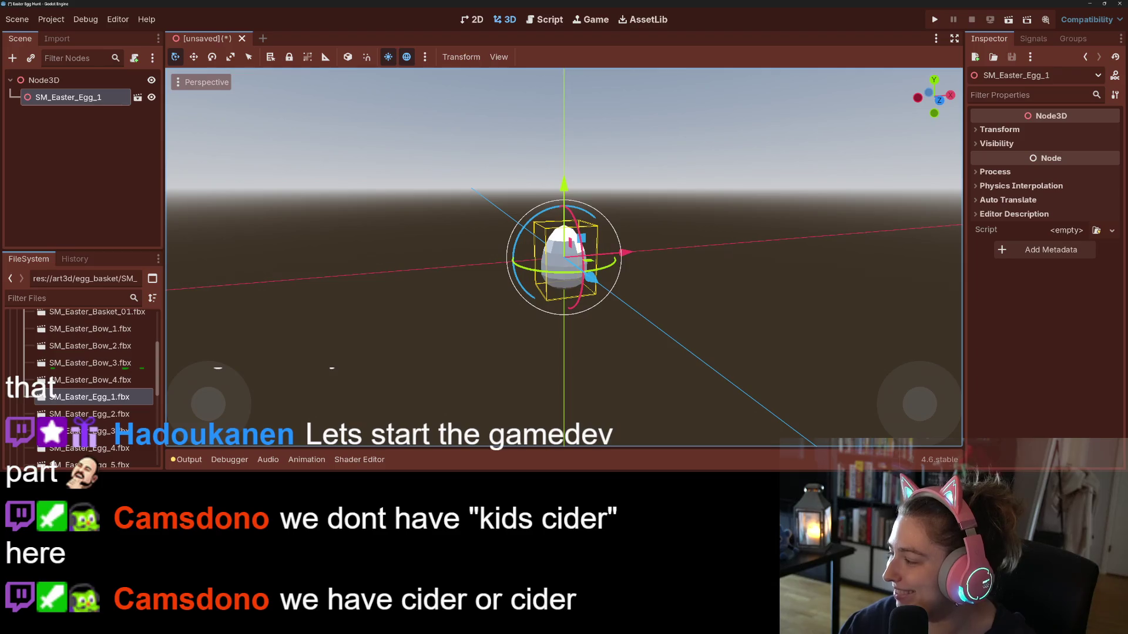
# - Bring up the Notepad game design notes with the cursor at the end of the last stretch goal
pyautogui.hotkey('alt', 'Tab')
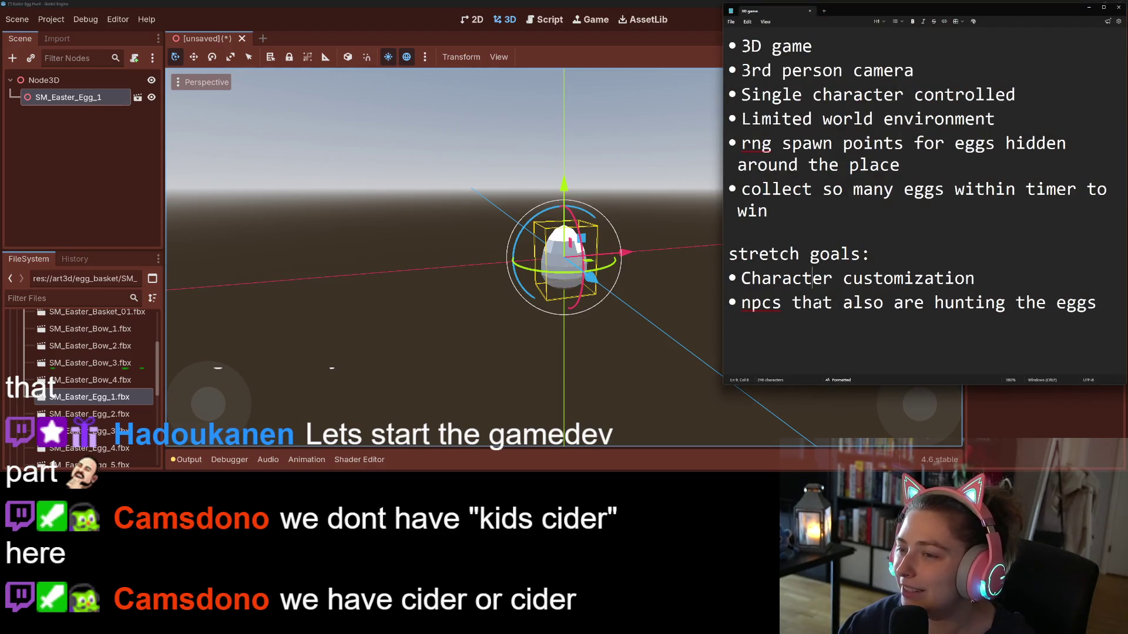
pyautogui.click(1076, 302)
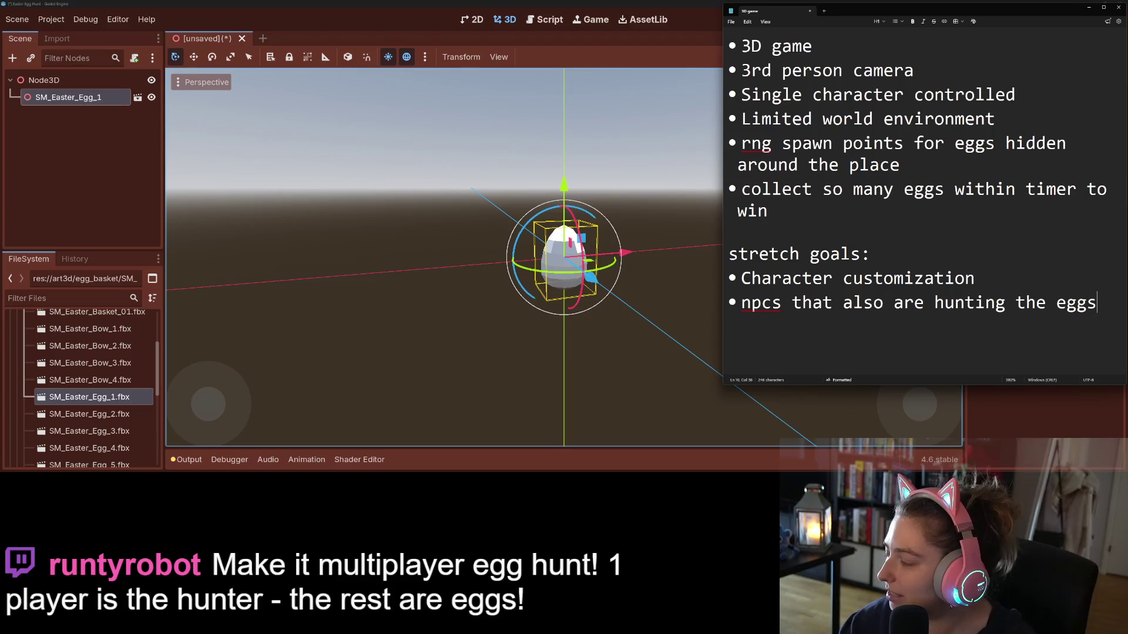
# - In the audio assets window, navigate up to Music and into the ineedmusic folder
pyautogui.hotkey('alt', 'Tab')
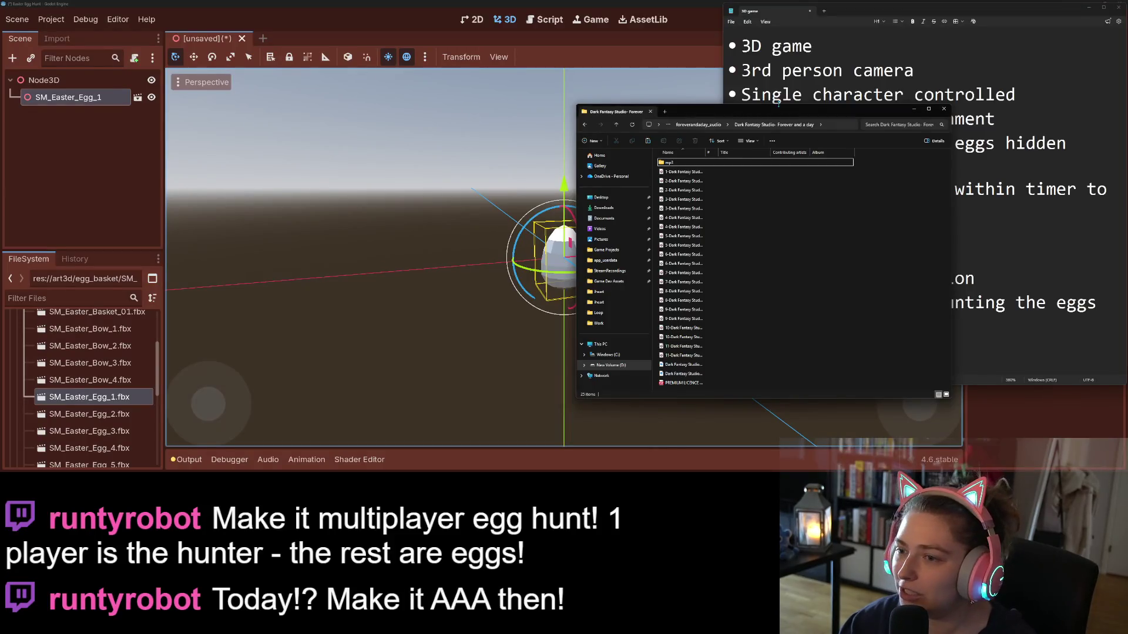
pyautogui.click(708, 125)
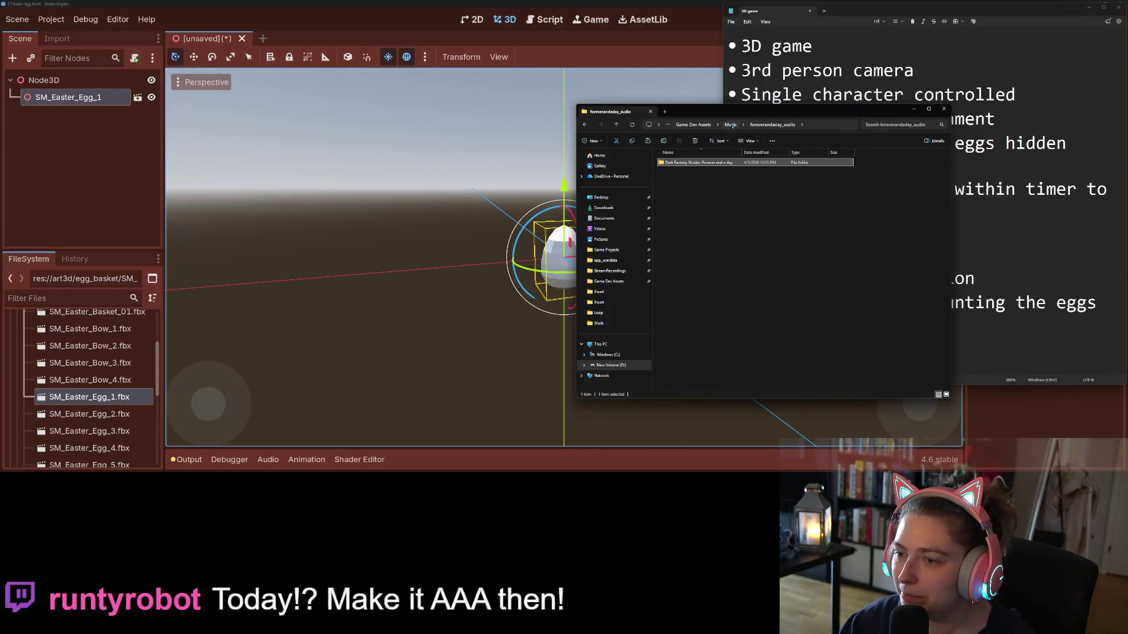
pyautogui.doubleClick(694, 181)
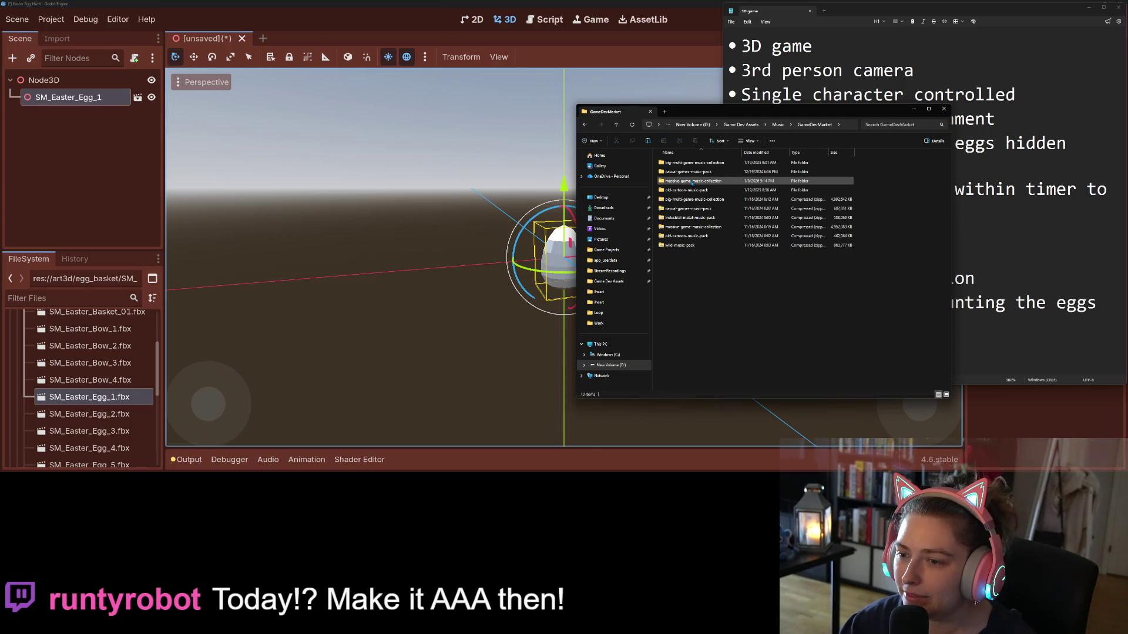
pyautogui.click(778, 125)
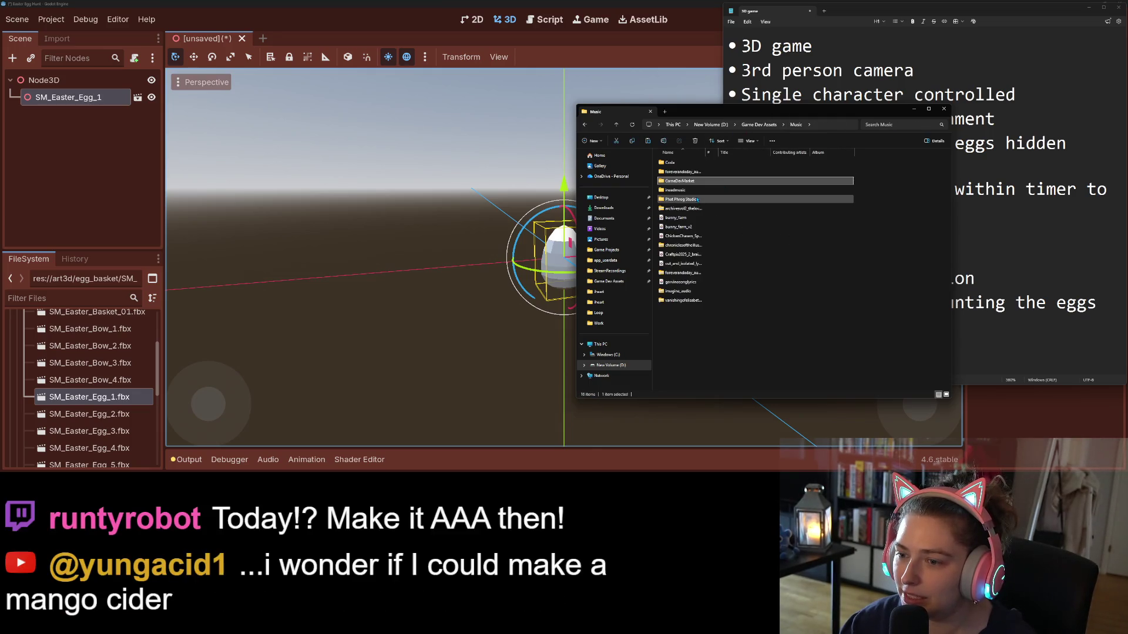
pyautogui.click(696, 191)
pyautogui.doubleClick(697, 192)
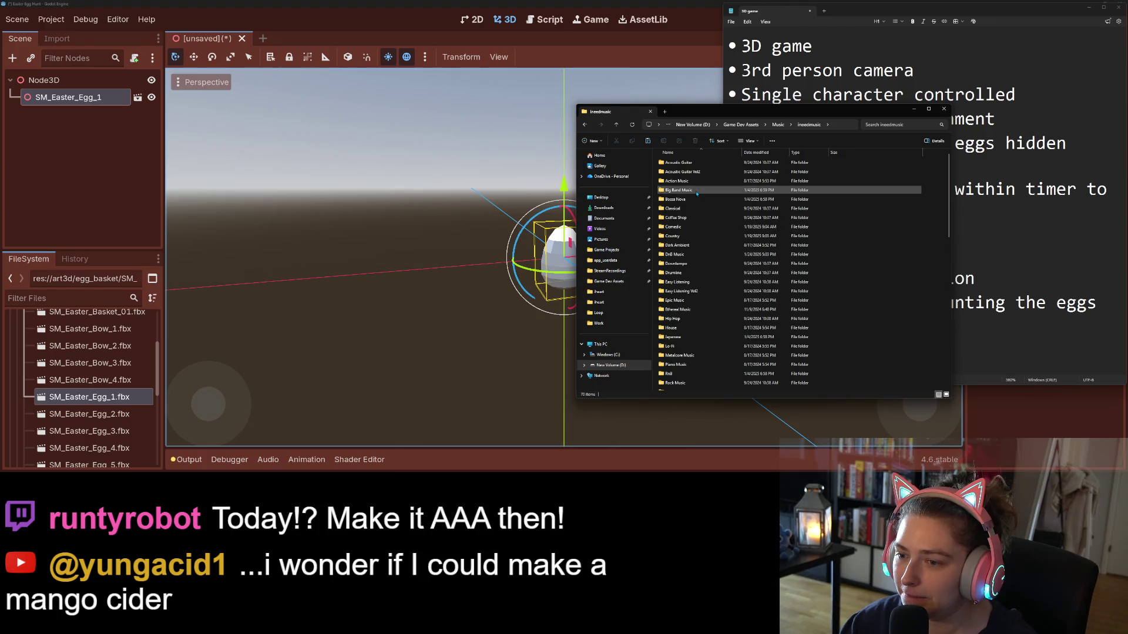
# - Open Coffee Shop > Coffee Shop > Loop and play all ten loop tracks in Media Player
pyautogui.doubleClick(682, 283)
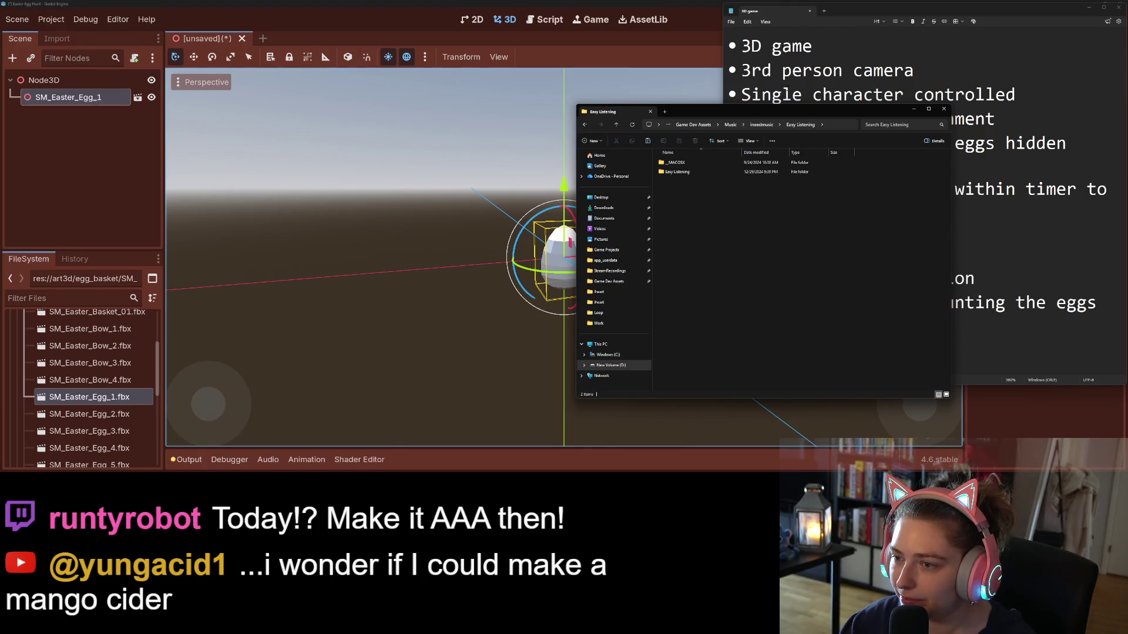
pyautogui.click(761, 125)
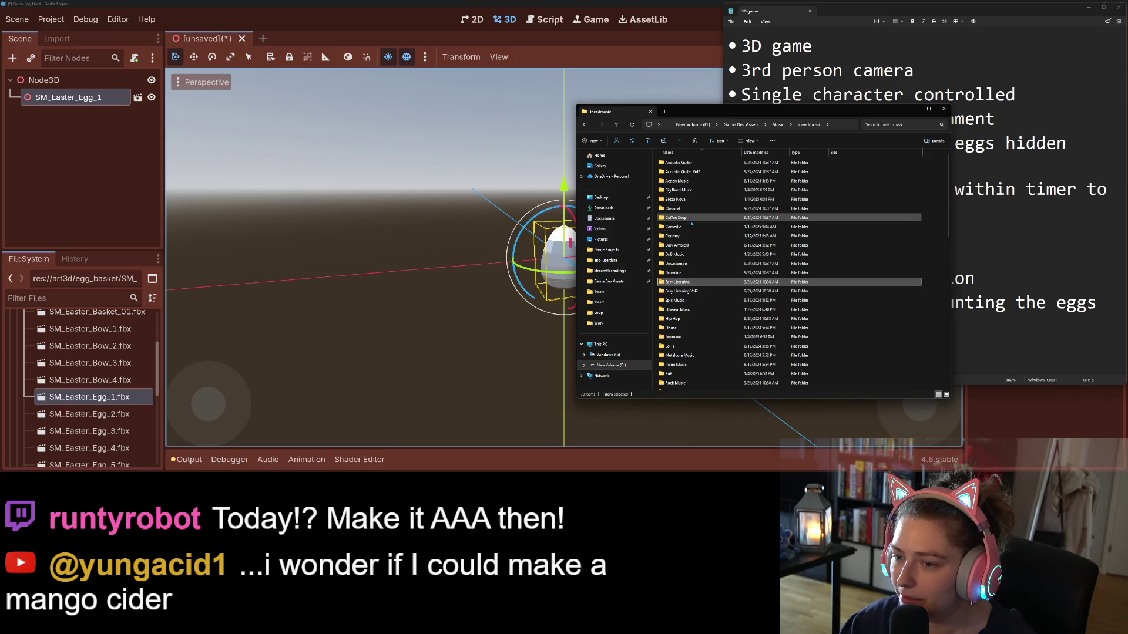
pyautogui.doubleClick(675, 217)
pyautogui.doubleClick(681, 171)
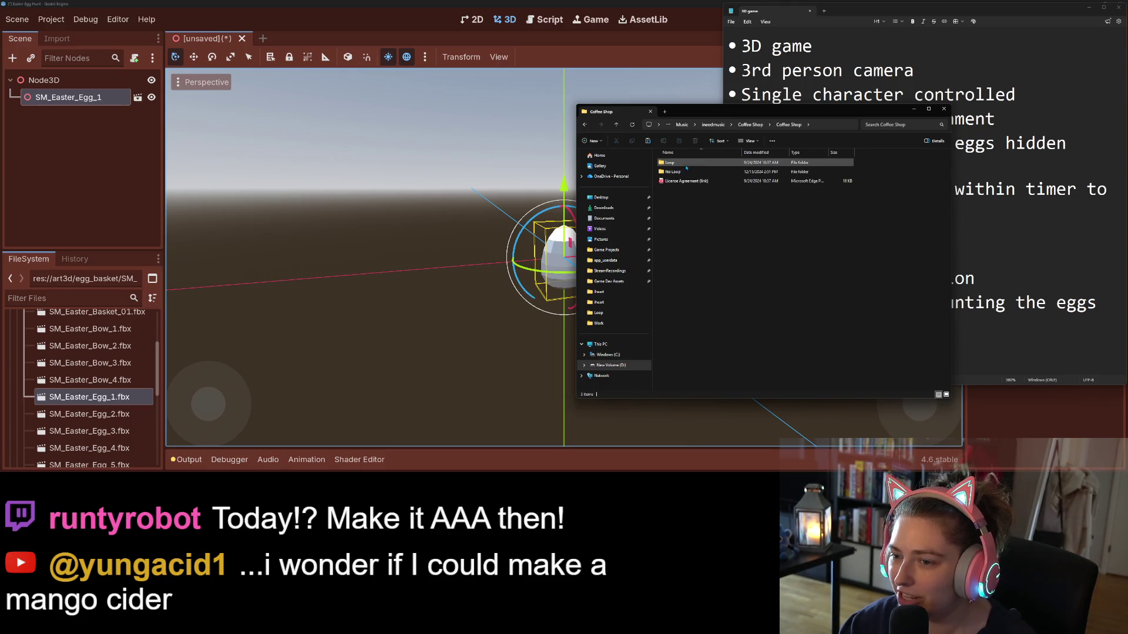
pyautogui.doubleClick(685, 165)
pyautogui.moveTo(703, 329); pyautogui.dragTo(705, 165)
pyautogui.doubleClick(705, 164)
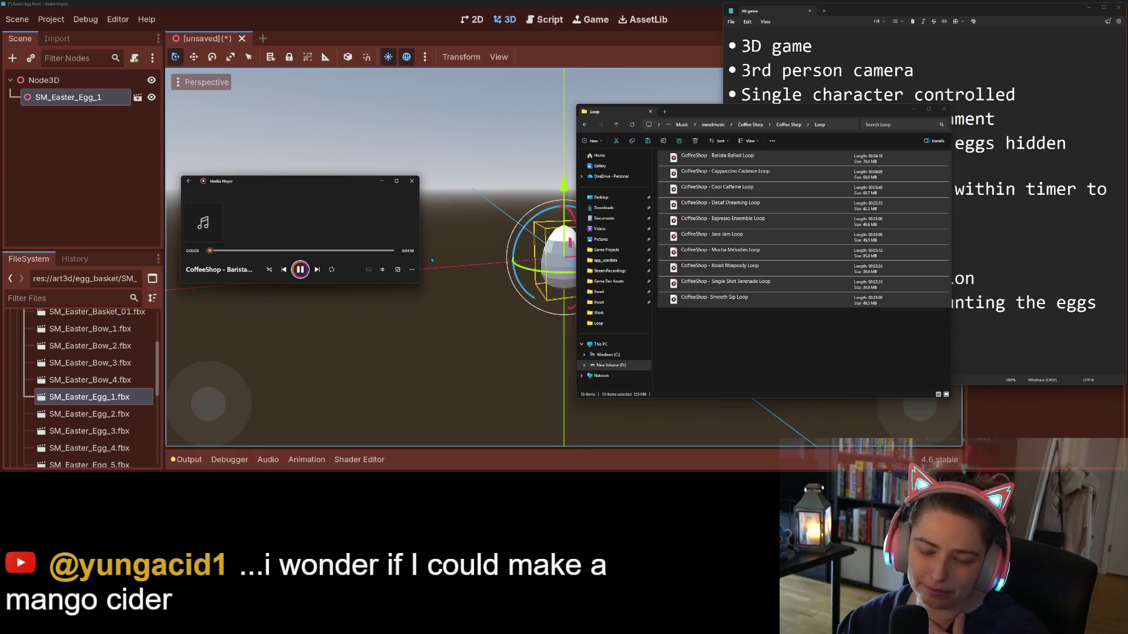
# - Check Media Player's volume control, then minimize the player so the Godot egg scene shows
pyautogui.click(382, 270)
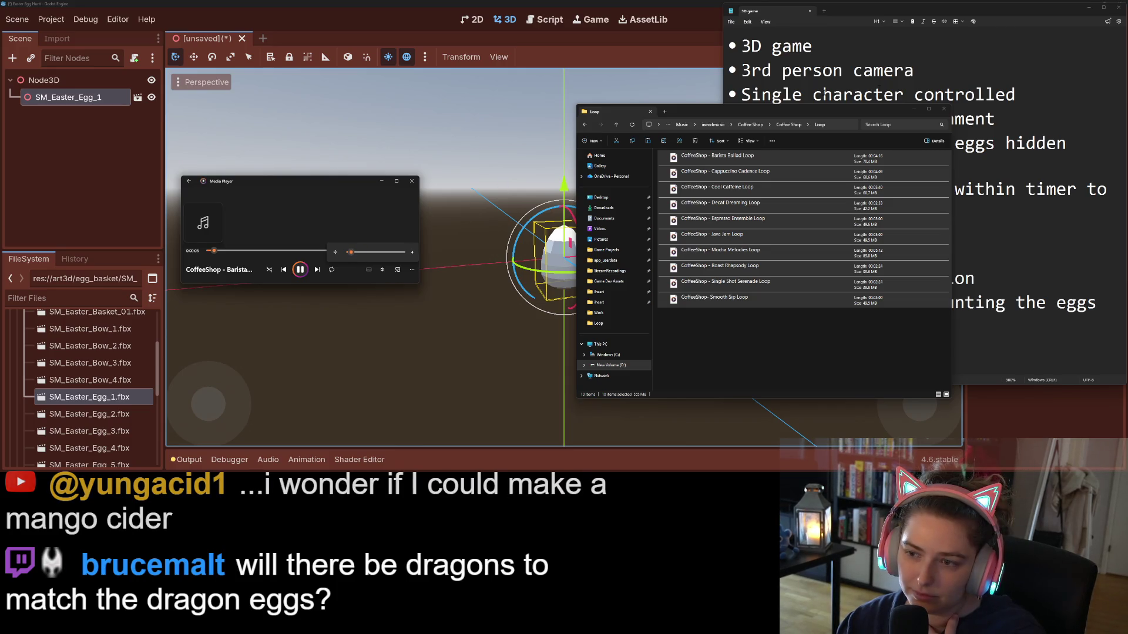
pyautogui.click(944, 110)
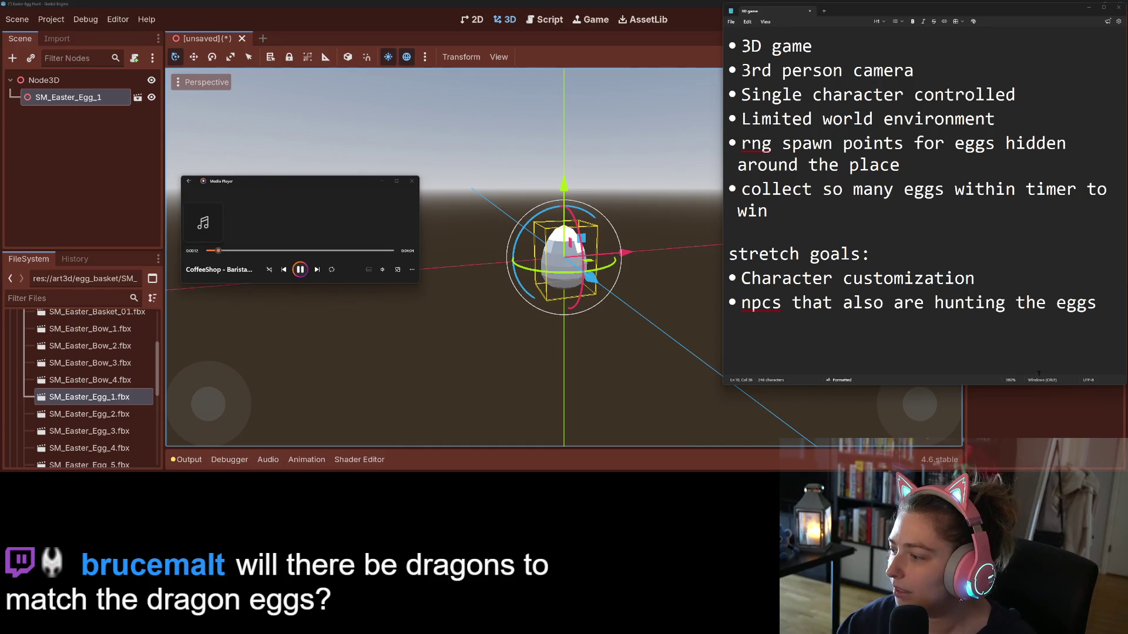
pyautogui.click(366, 271)
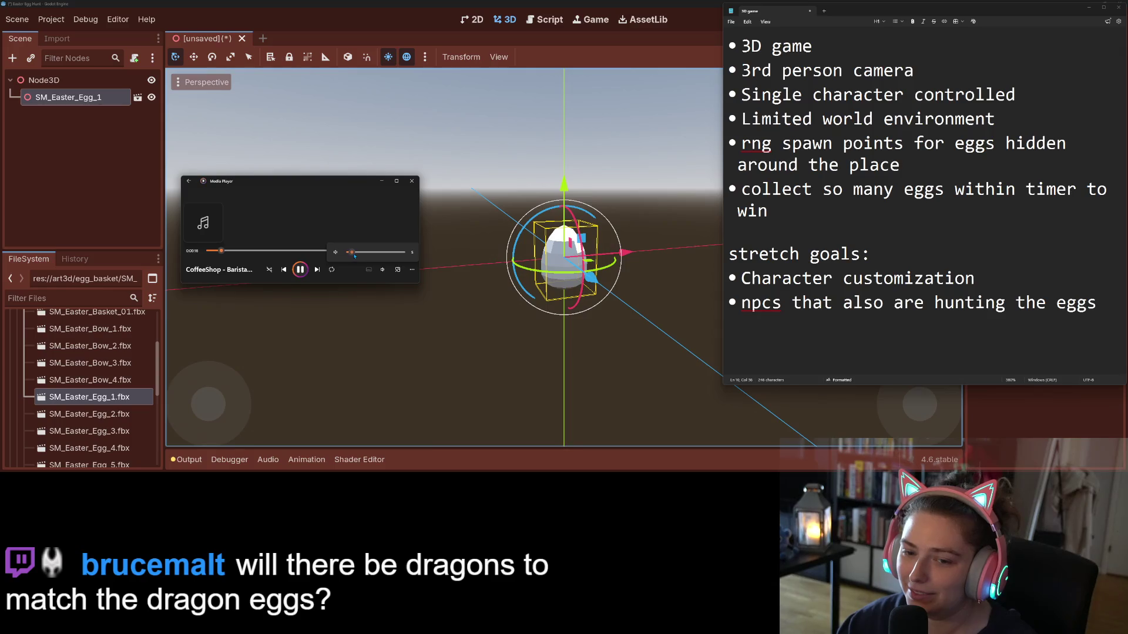
pyautogui.click(381, 181)
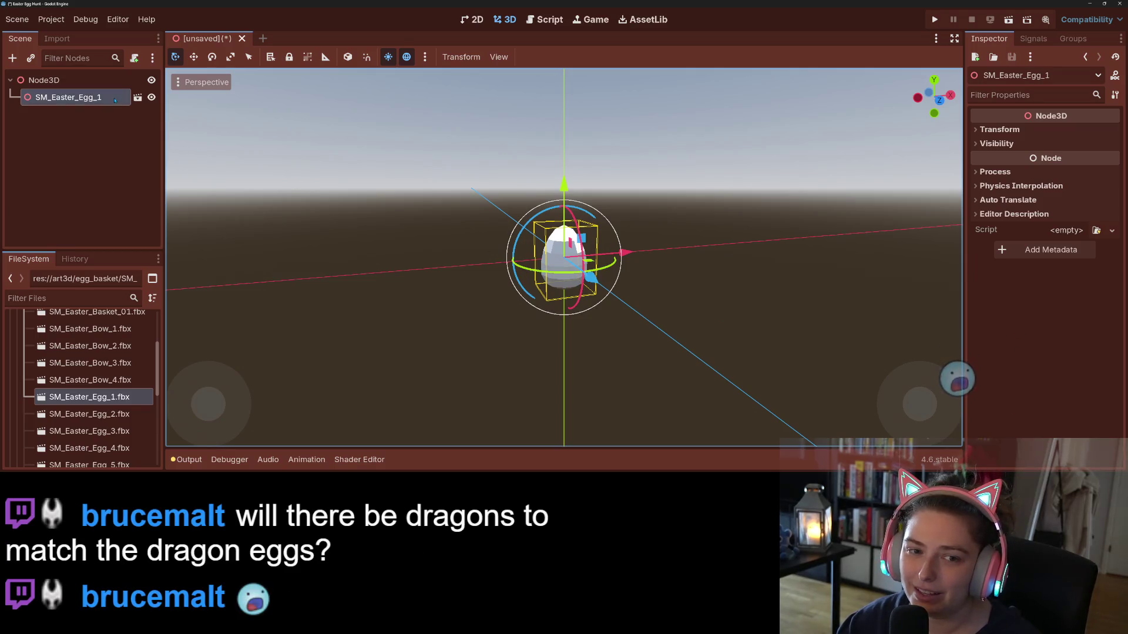
# - Enable Editable Children on SM_Easter_Egg_1 and inspect its AnimationPlayer (Take 001) and mesh child
pyautogui.rightClick(125, 98)
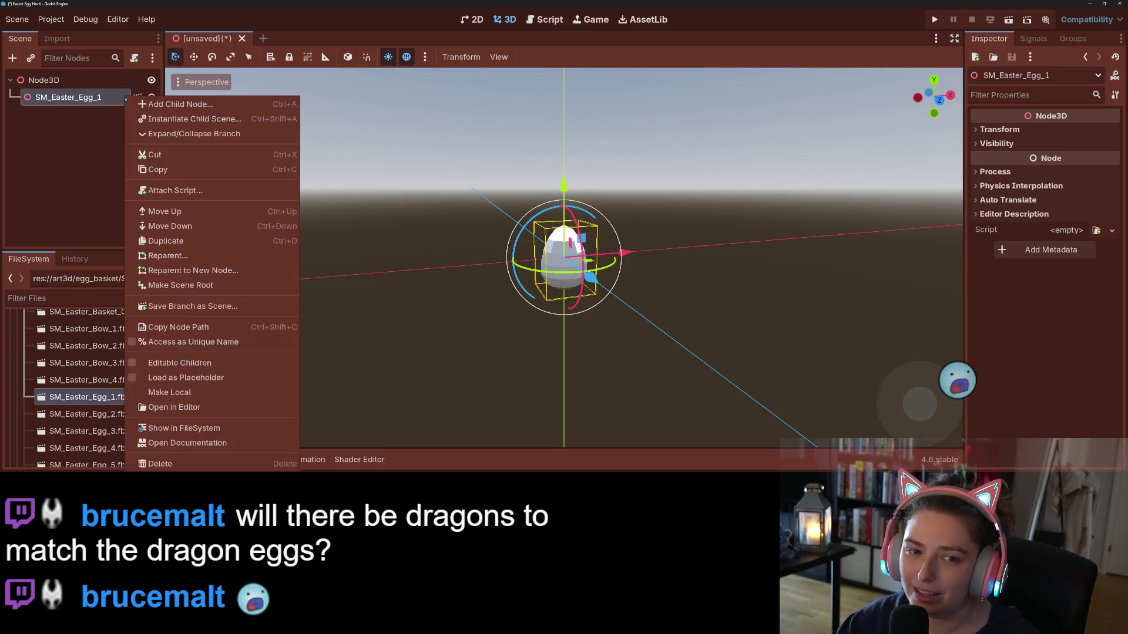
pyautogui.click(179, 363)
pyautogui.click(72, 131)
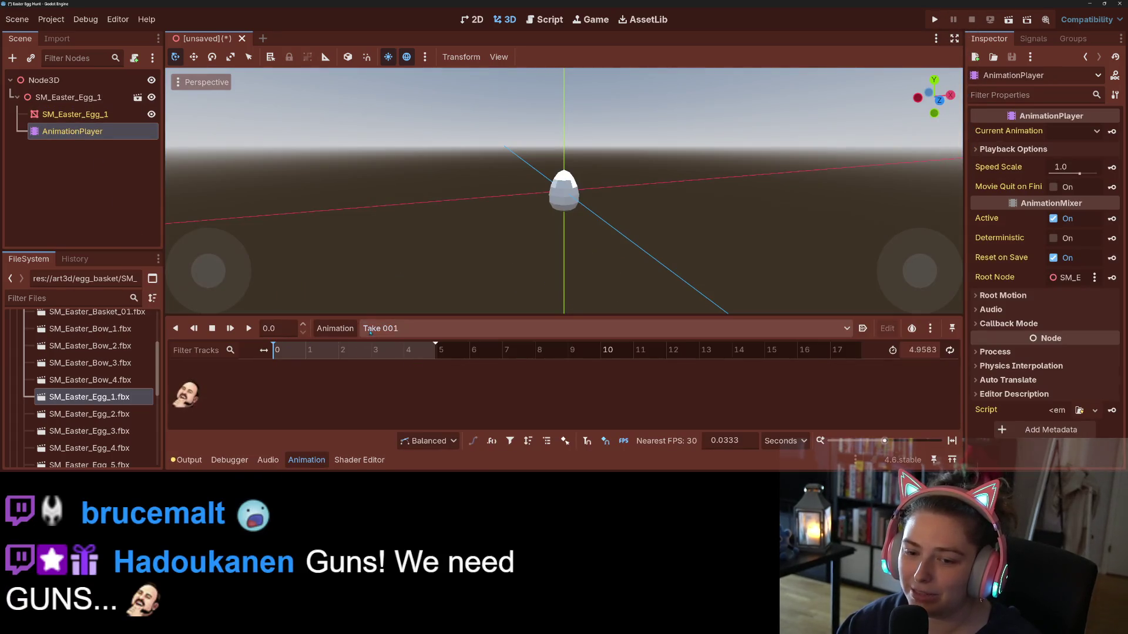
pyautogui.click(106, 115)
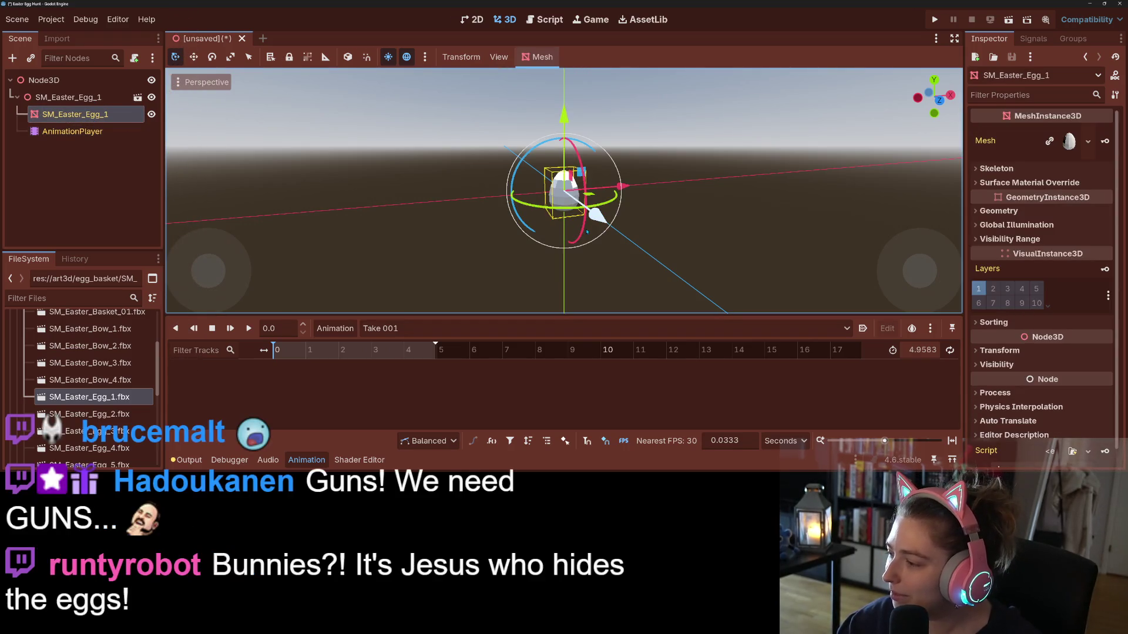
# - Delete the SM_Easter_Egg_1 node, leaving only the root Node3D in the scene tree
pyautogui.click(92, 180)
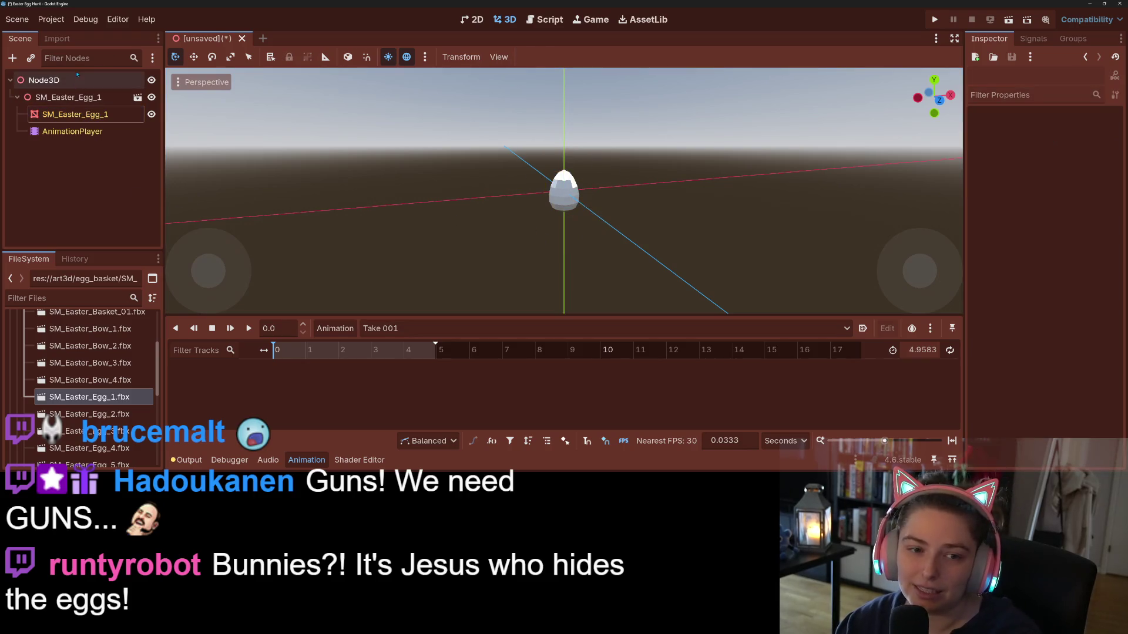
pyautogui.click(68, 97)
pyautogui.press('Delete')
pyautogui.press('Return')
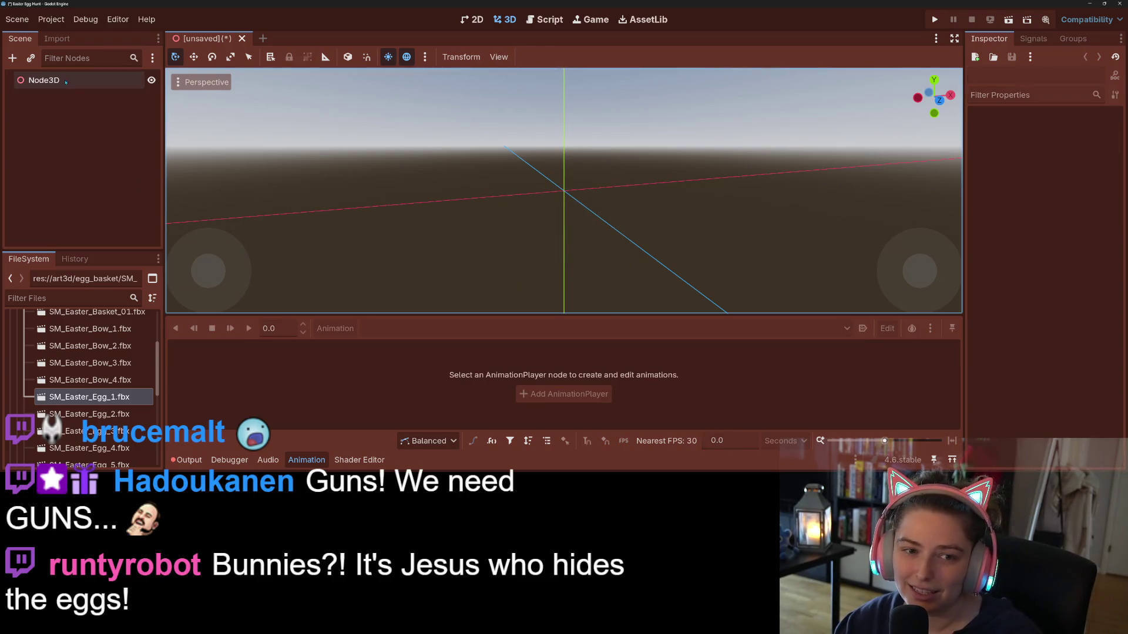
# - Collapse the Animation bottom panel to enlarge the 3D viewport
pyautogui.rightClick(65, 80)
pyautogui.click(38, 117)
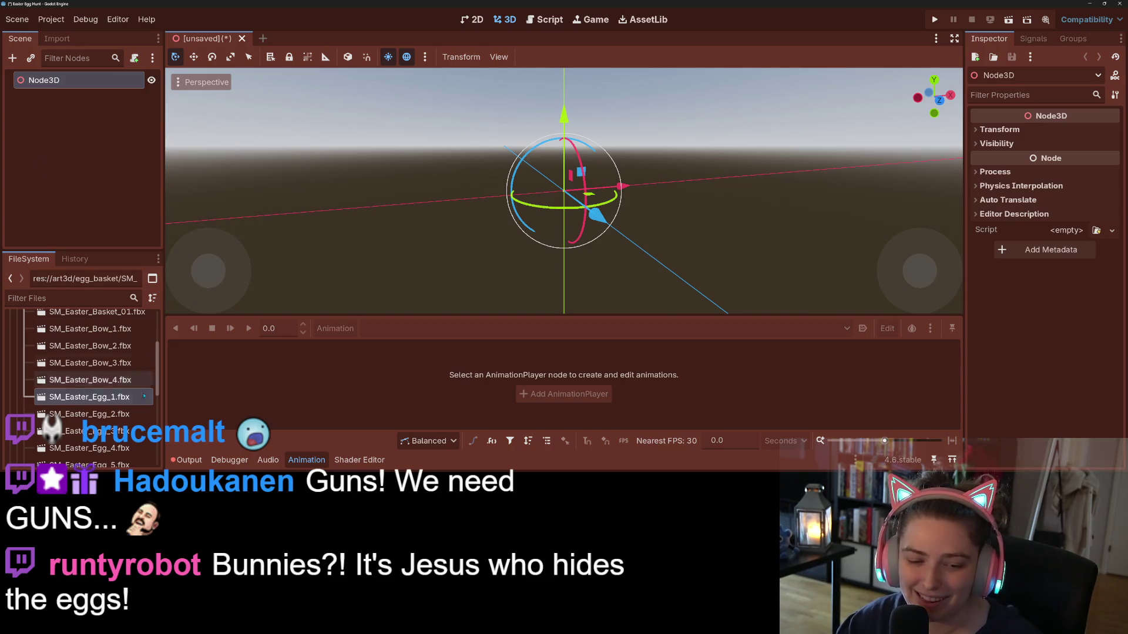
pyautogui.scroll(3, 94, 400)
pyautogui.scroll(-1, 121, 421)
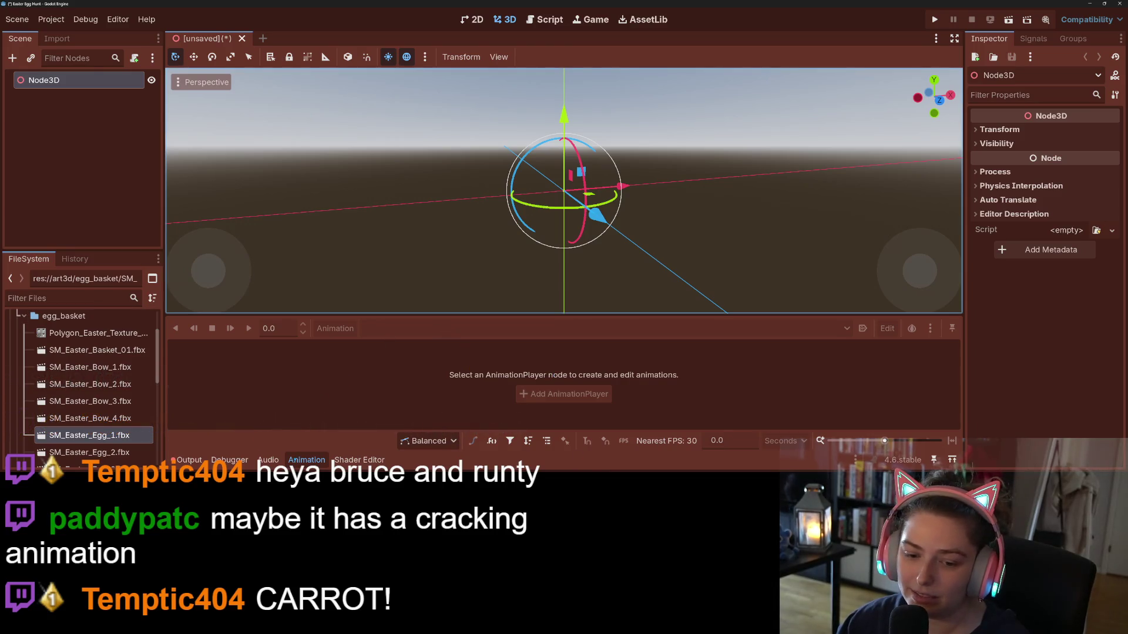
pyautogui.click(297, 460)
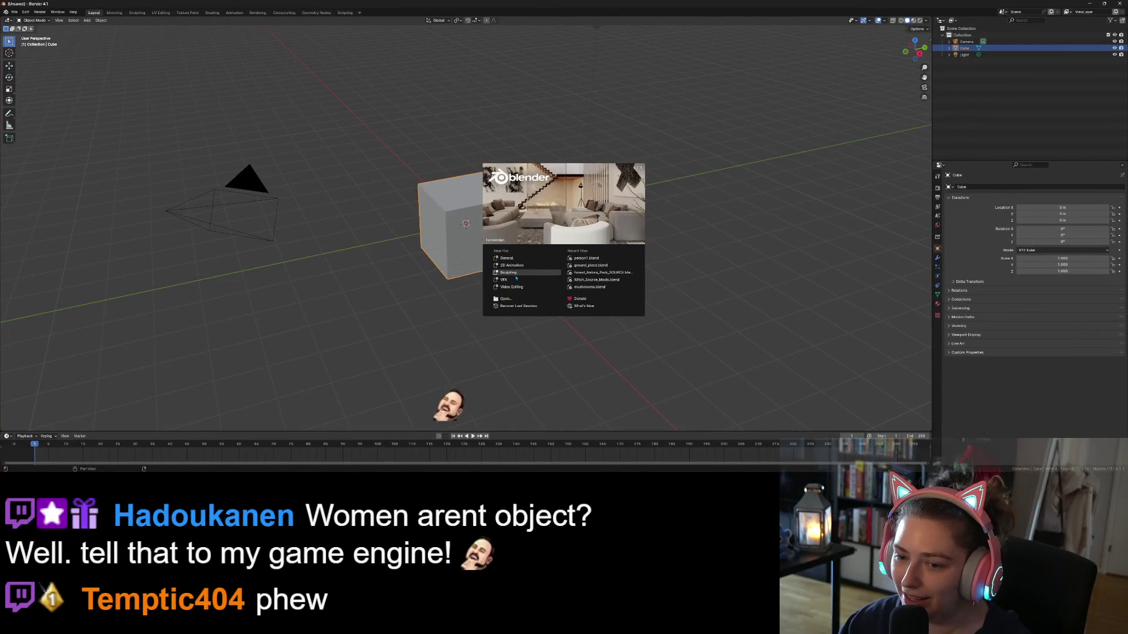
# - Dismiss Blender's splash and delete the default Camera, Cube and Light from the Outliner
pyautogui.press('Escape')
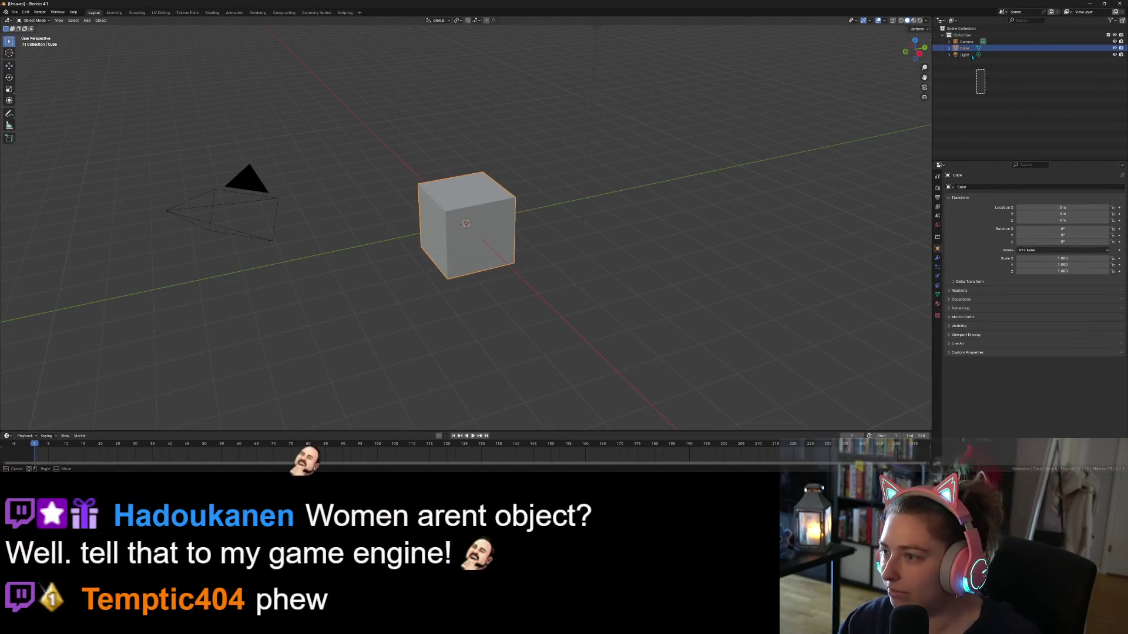
pyautogui.moveTo(973, 57); pyautogui.dragTo(961, 35)
pyautogui.press('Delete')
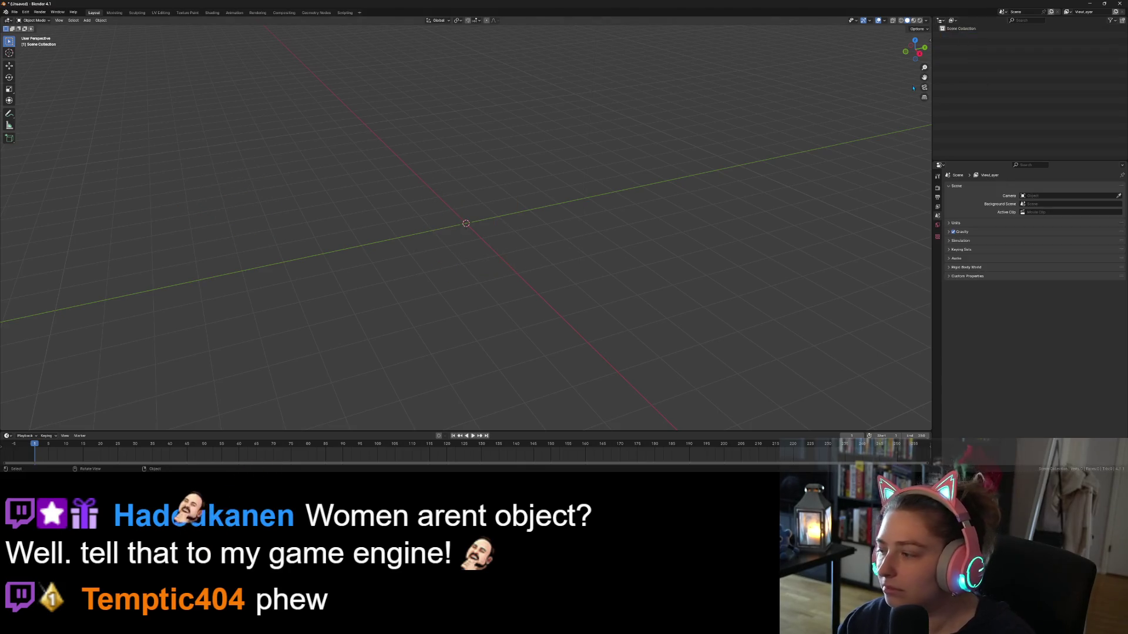